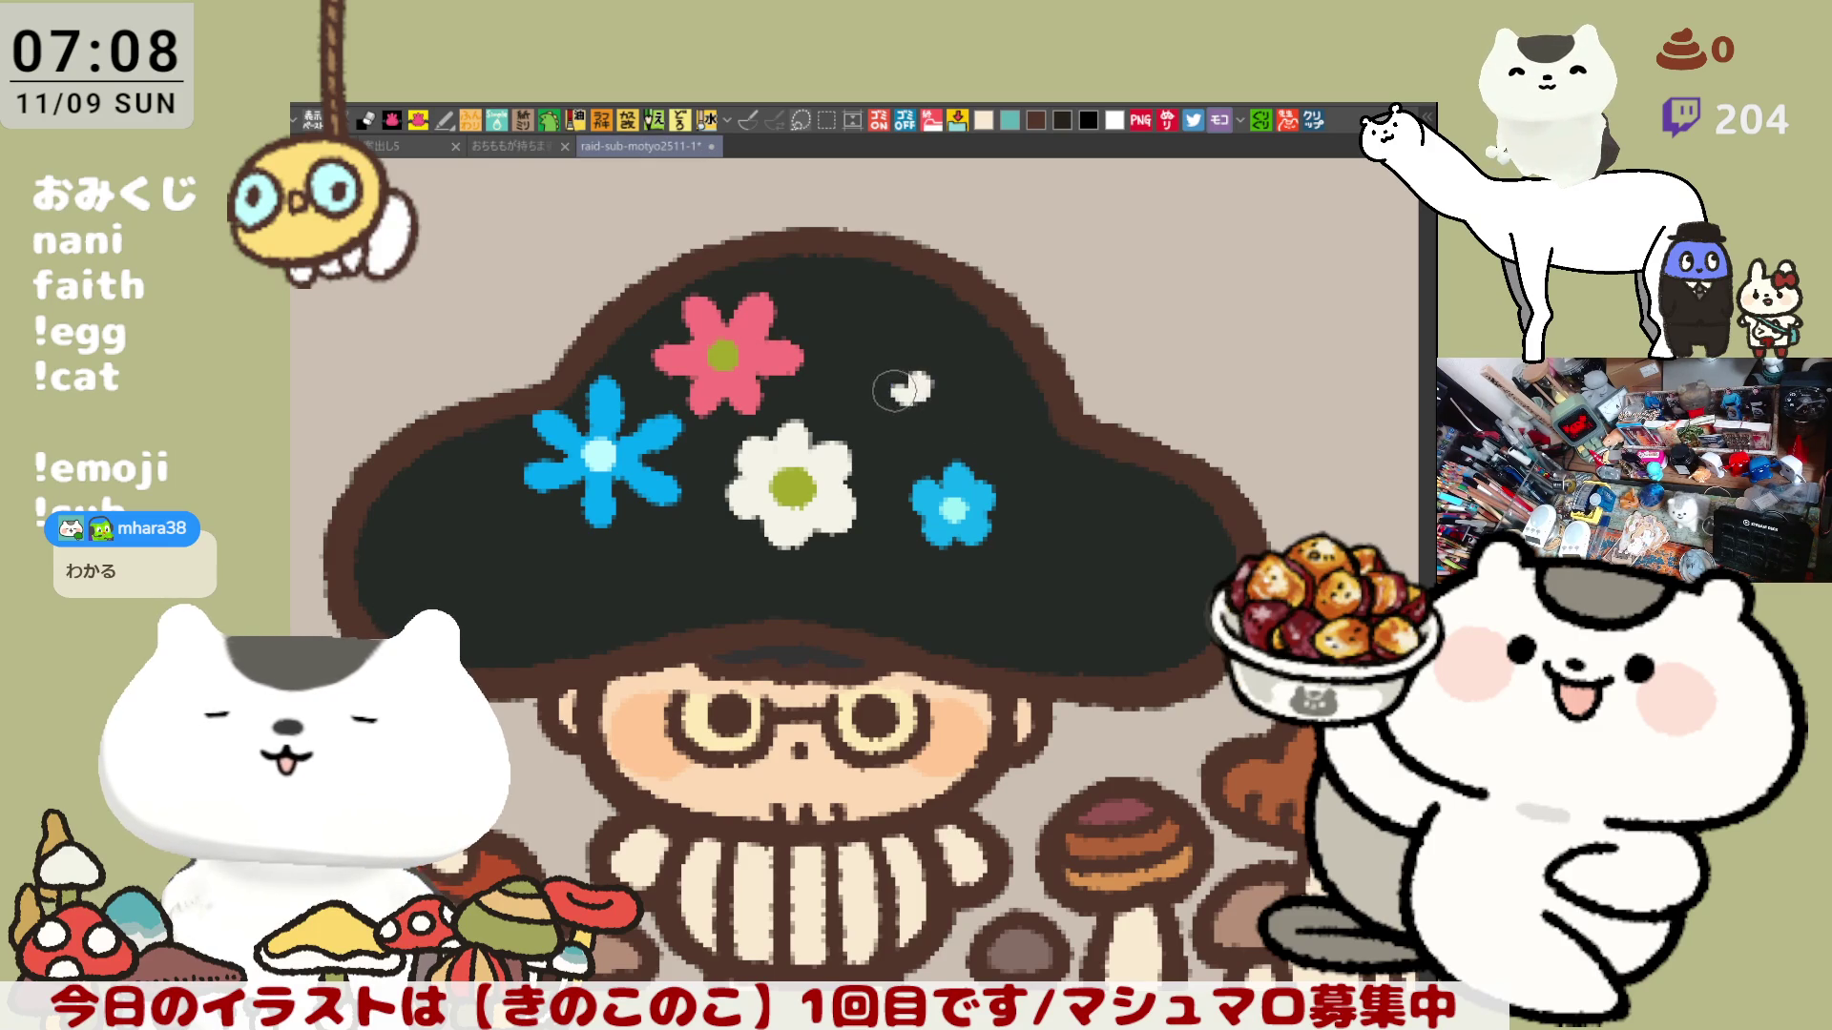
Paint small white flowers on the cap's upper right, trimming one with black and undoing a stray paint-over.
left_click_drag(894, 390, 910, 401)
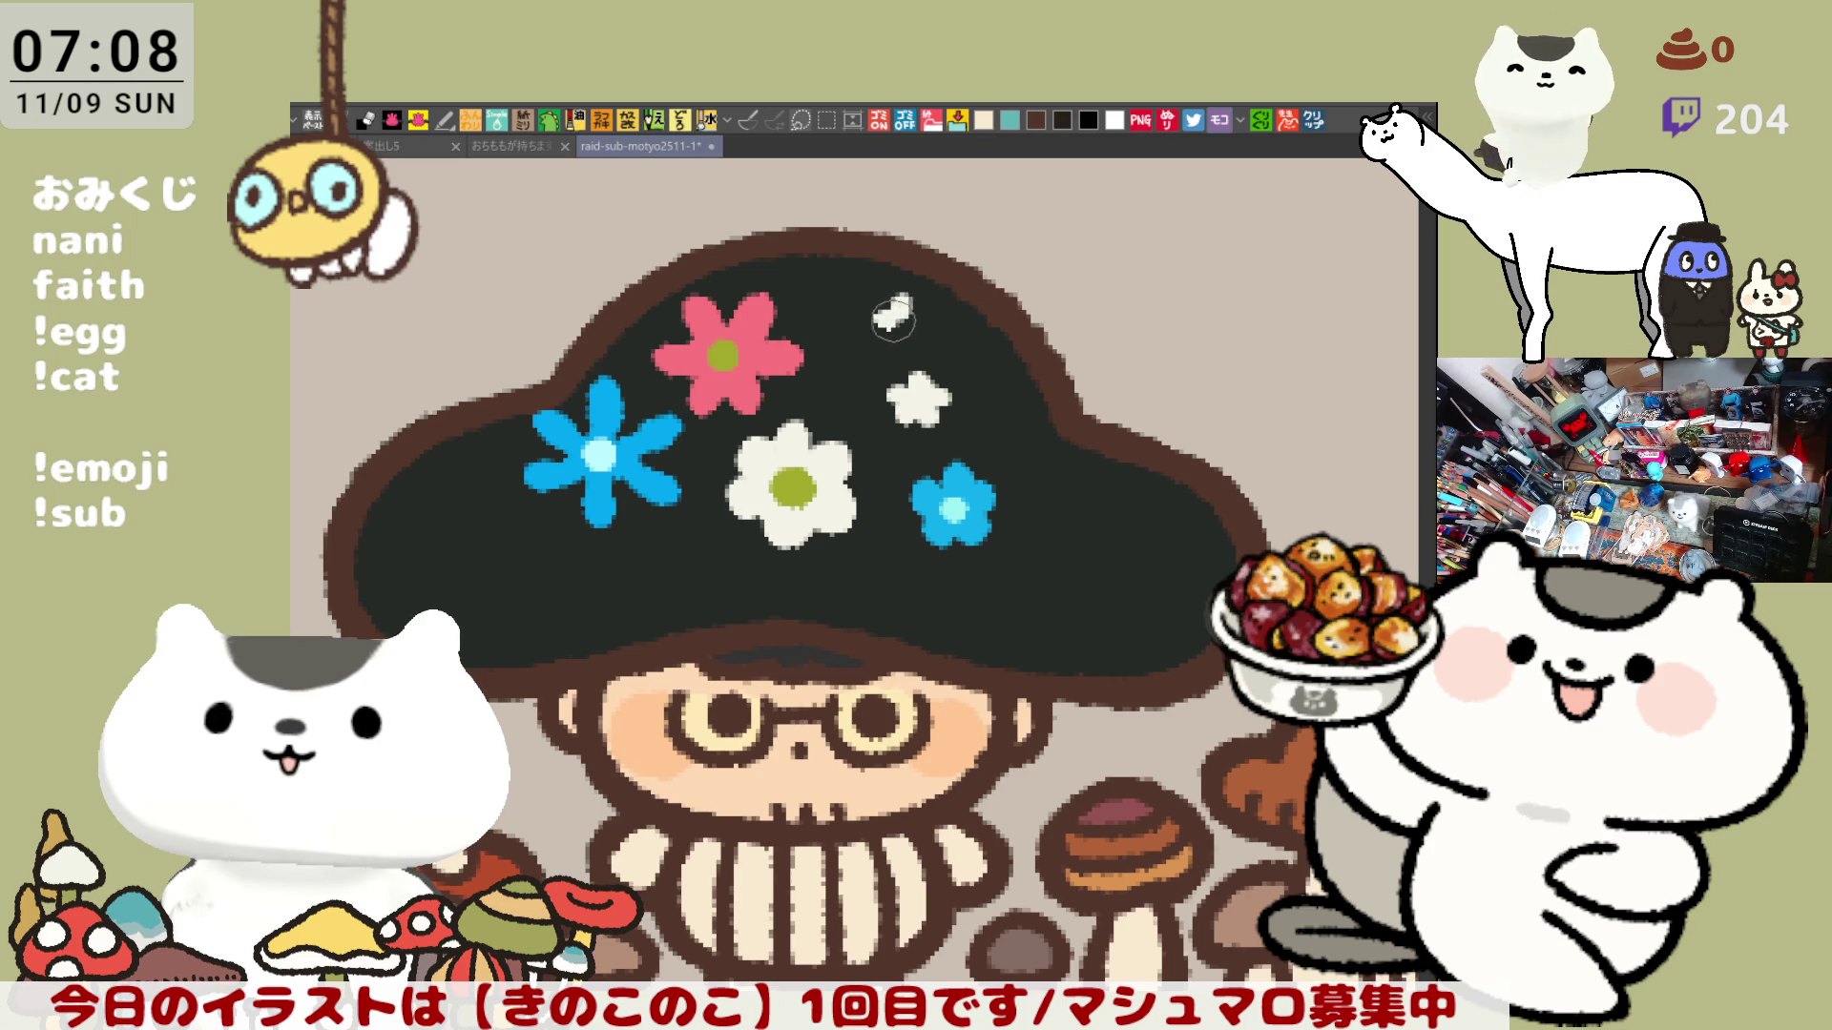
left_click_drag(901, 324, 935, 317)
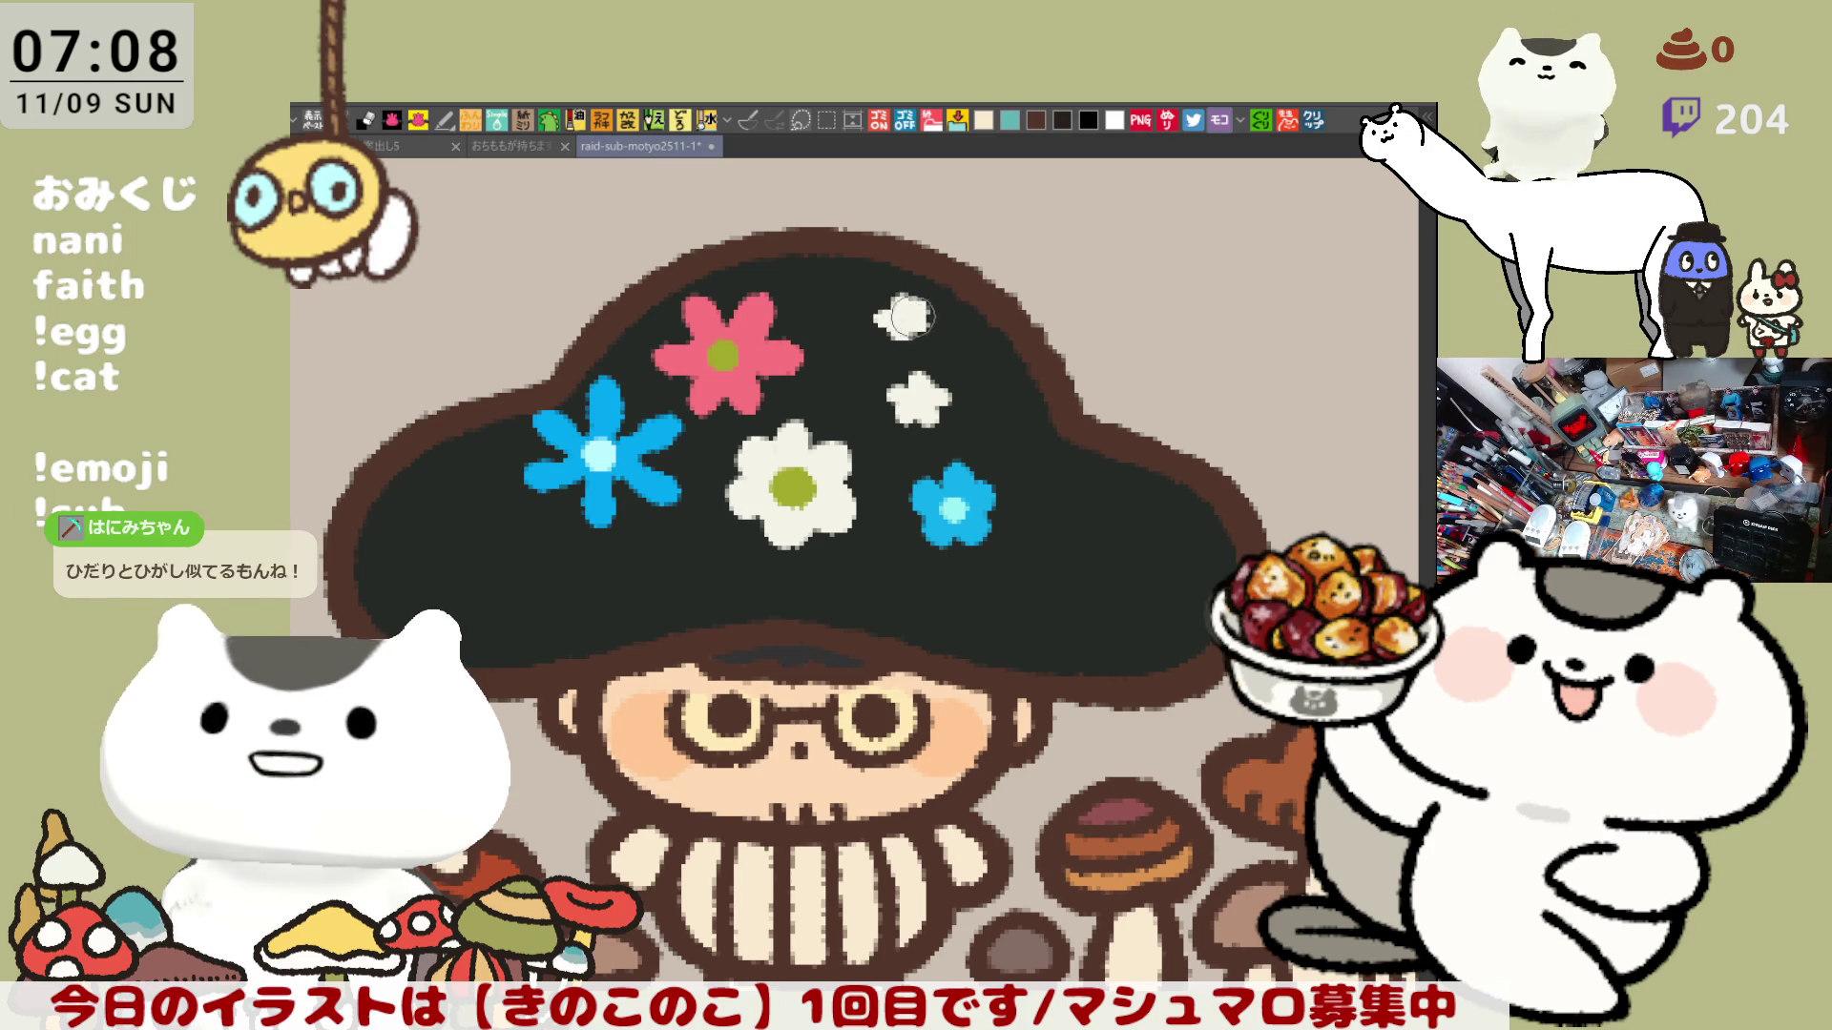
left_click_drag(908, 328, 884, 311)
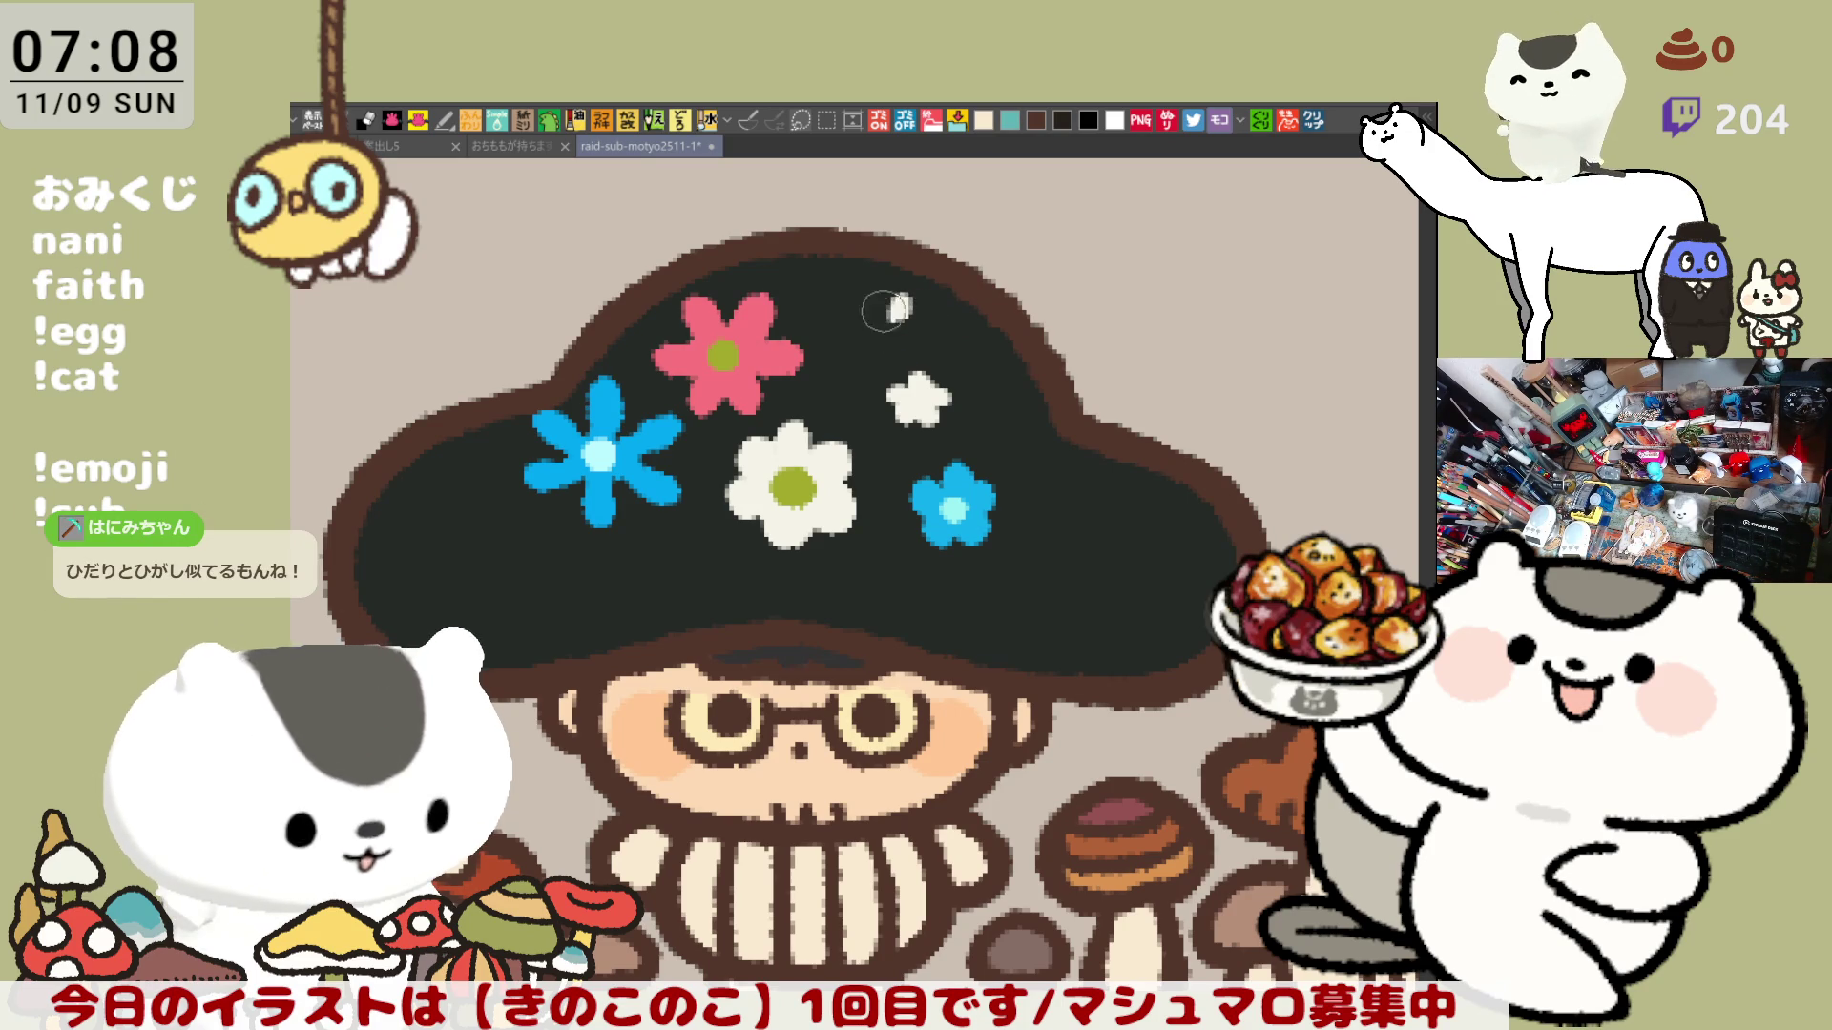
key("ctrl+z")
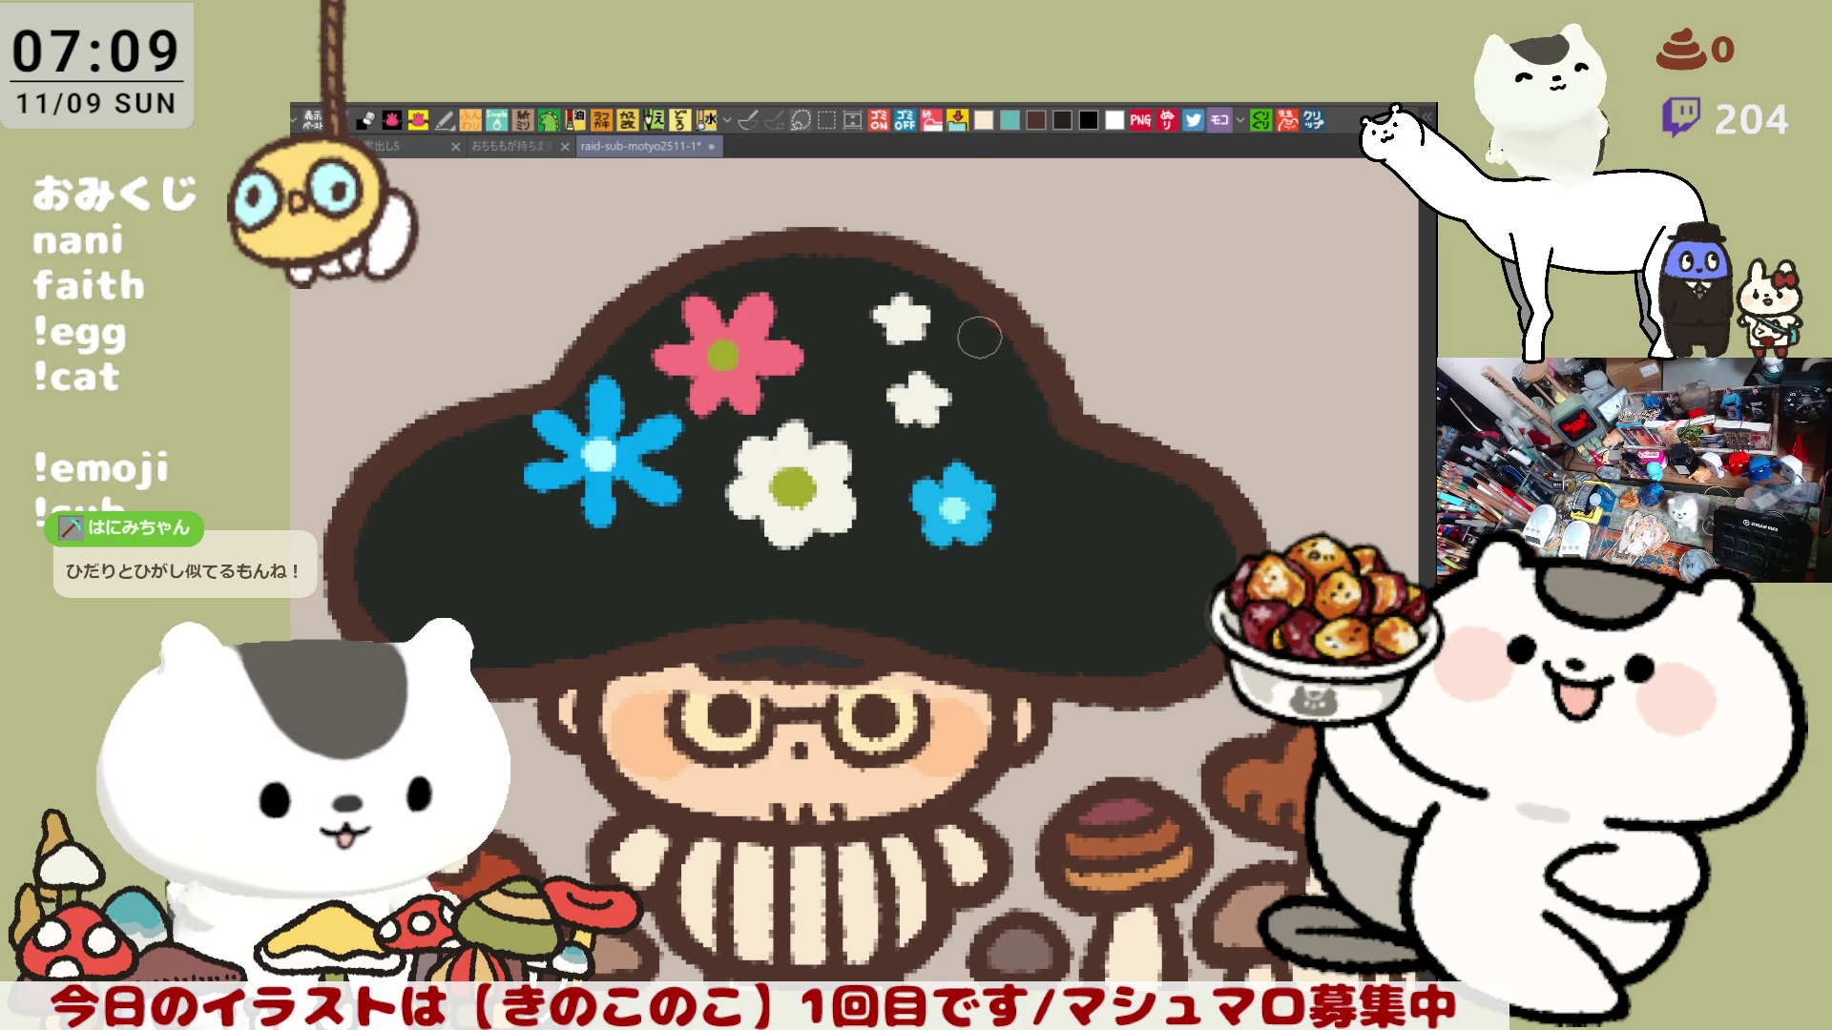
left_click_drag(975, 339, 974, 341)
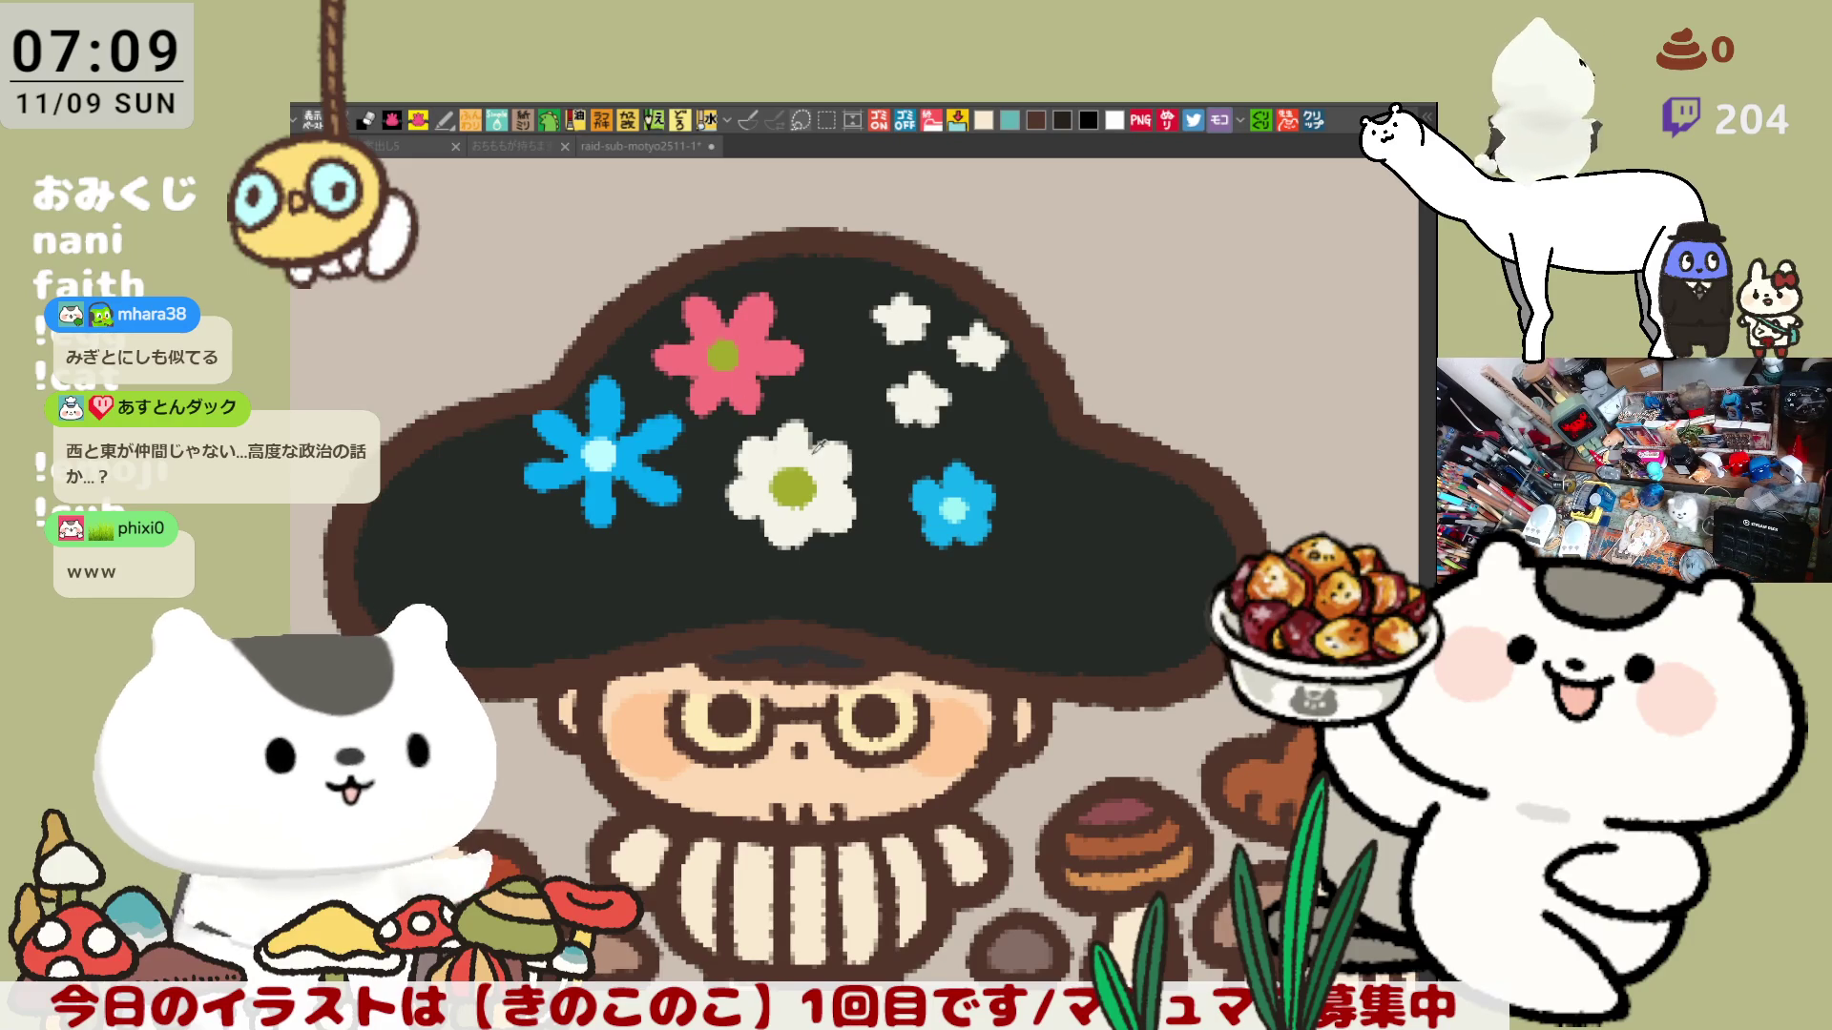
Enlarge the white flower's green centre and paint a small pink flower below the big blue flower.
mouse_move(806, 482)
left_mouse_down()
mouse_move(785, 463)
mouse_move(790, 506)
left_mouse_up()
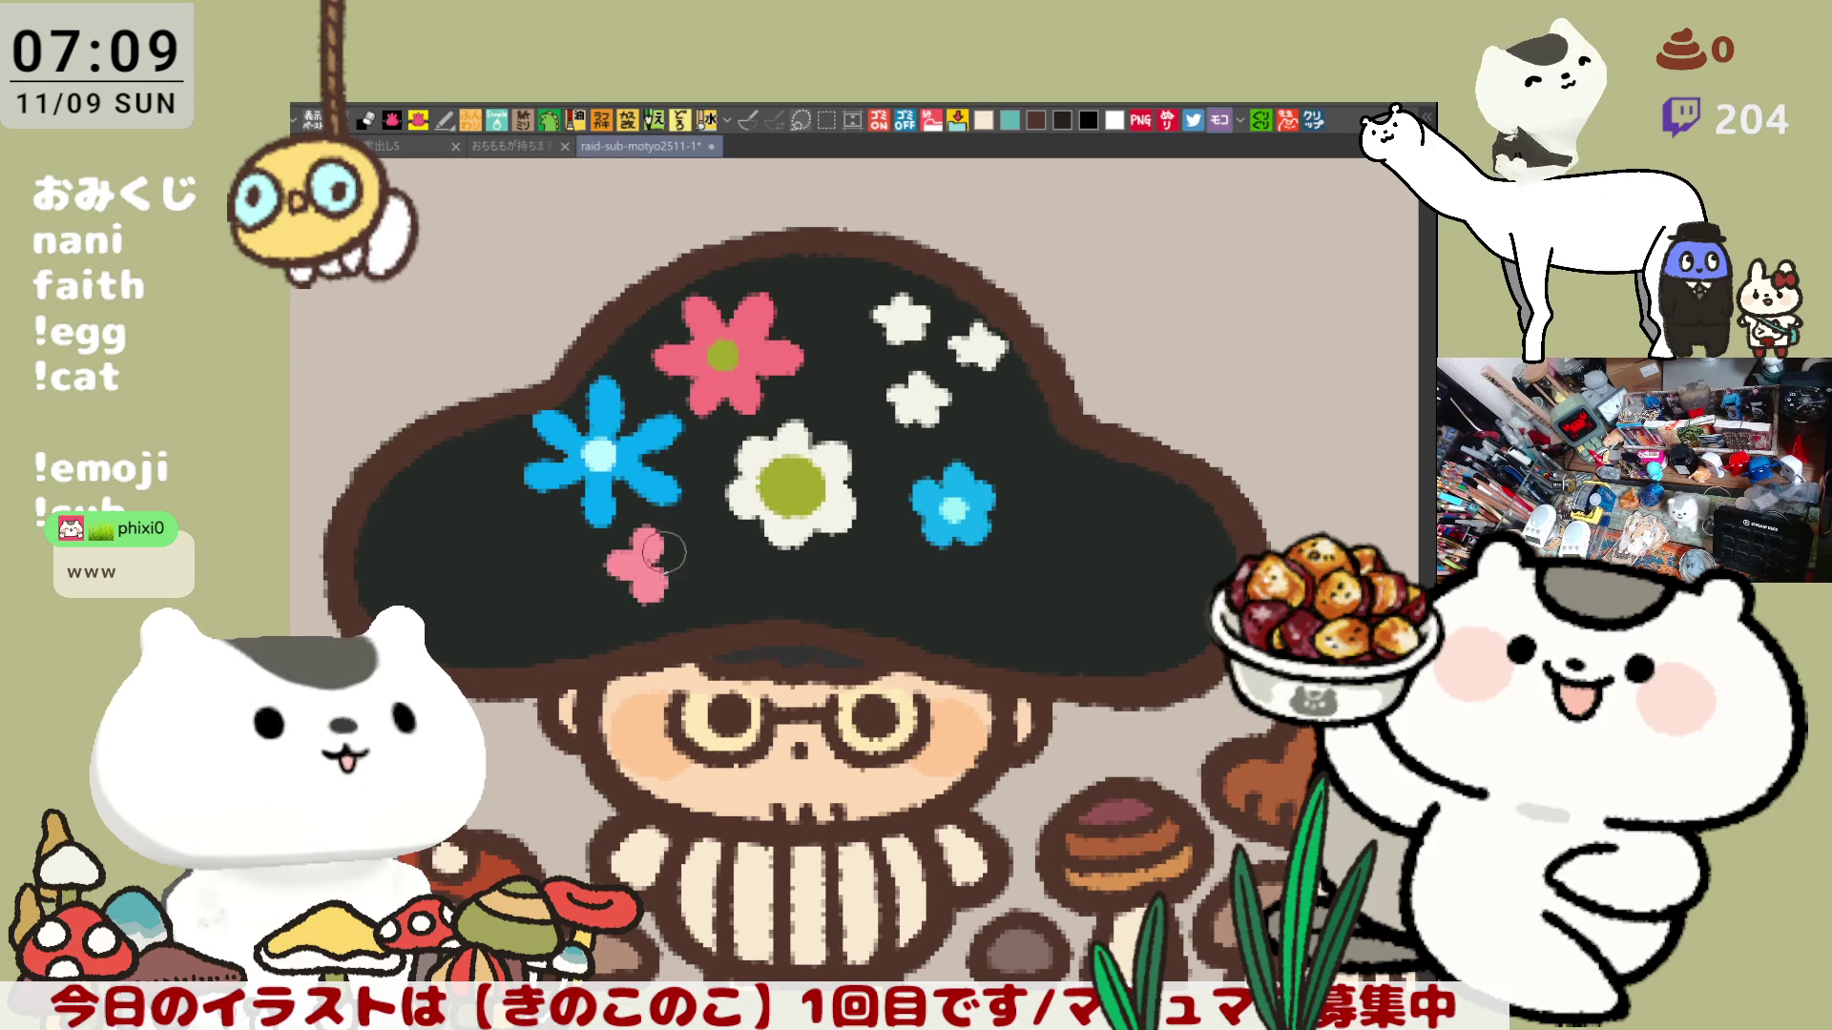
left_click_drag(684, 567, 668, 576)
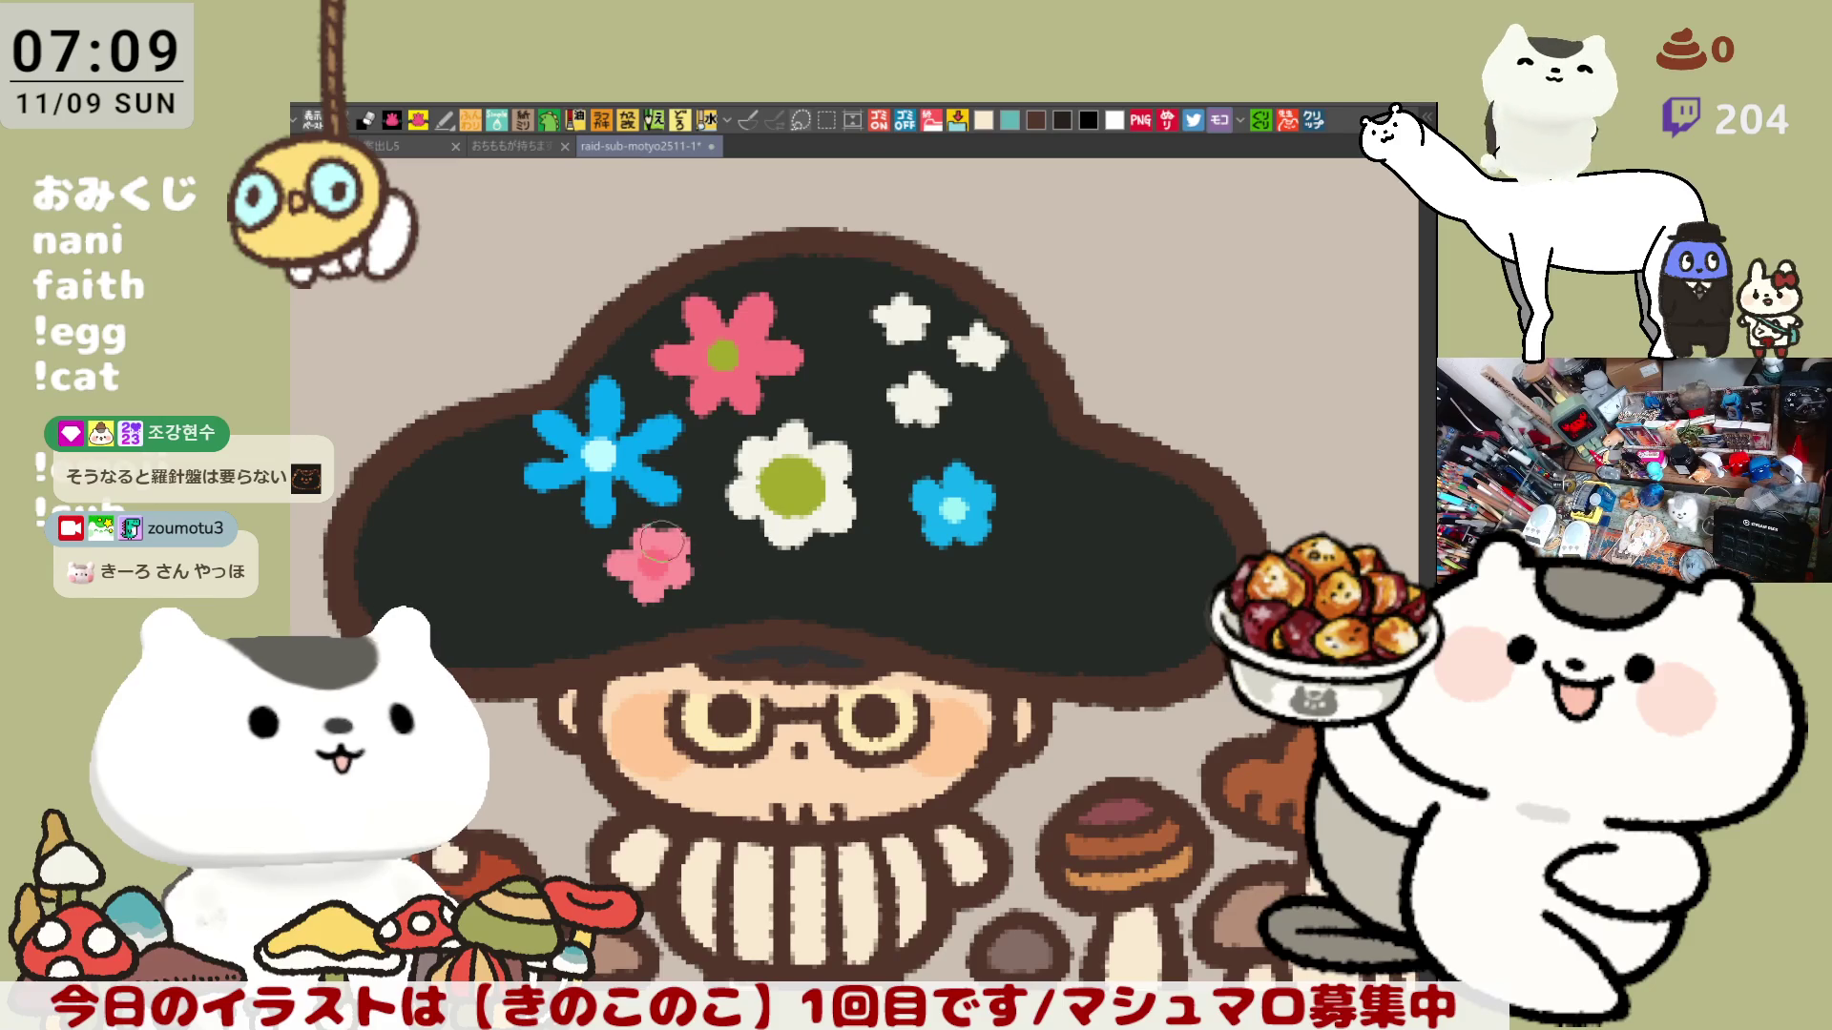
Place a pink dot to the right of the small blue flower, redoing misplaced dabs.
left_click(1070, 502)
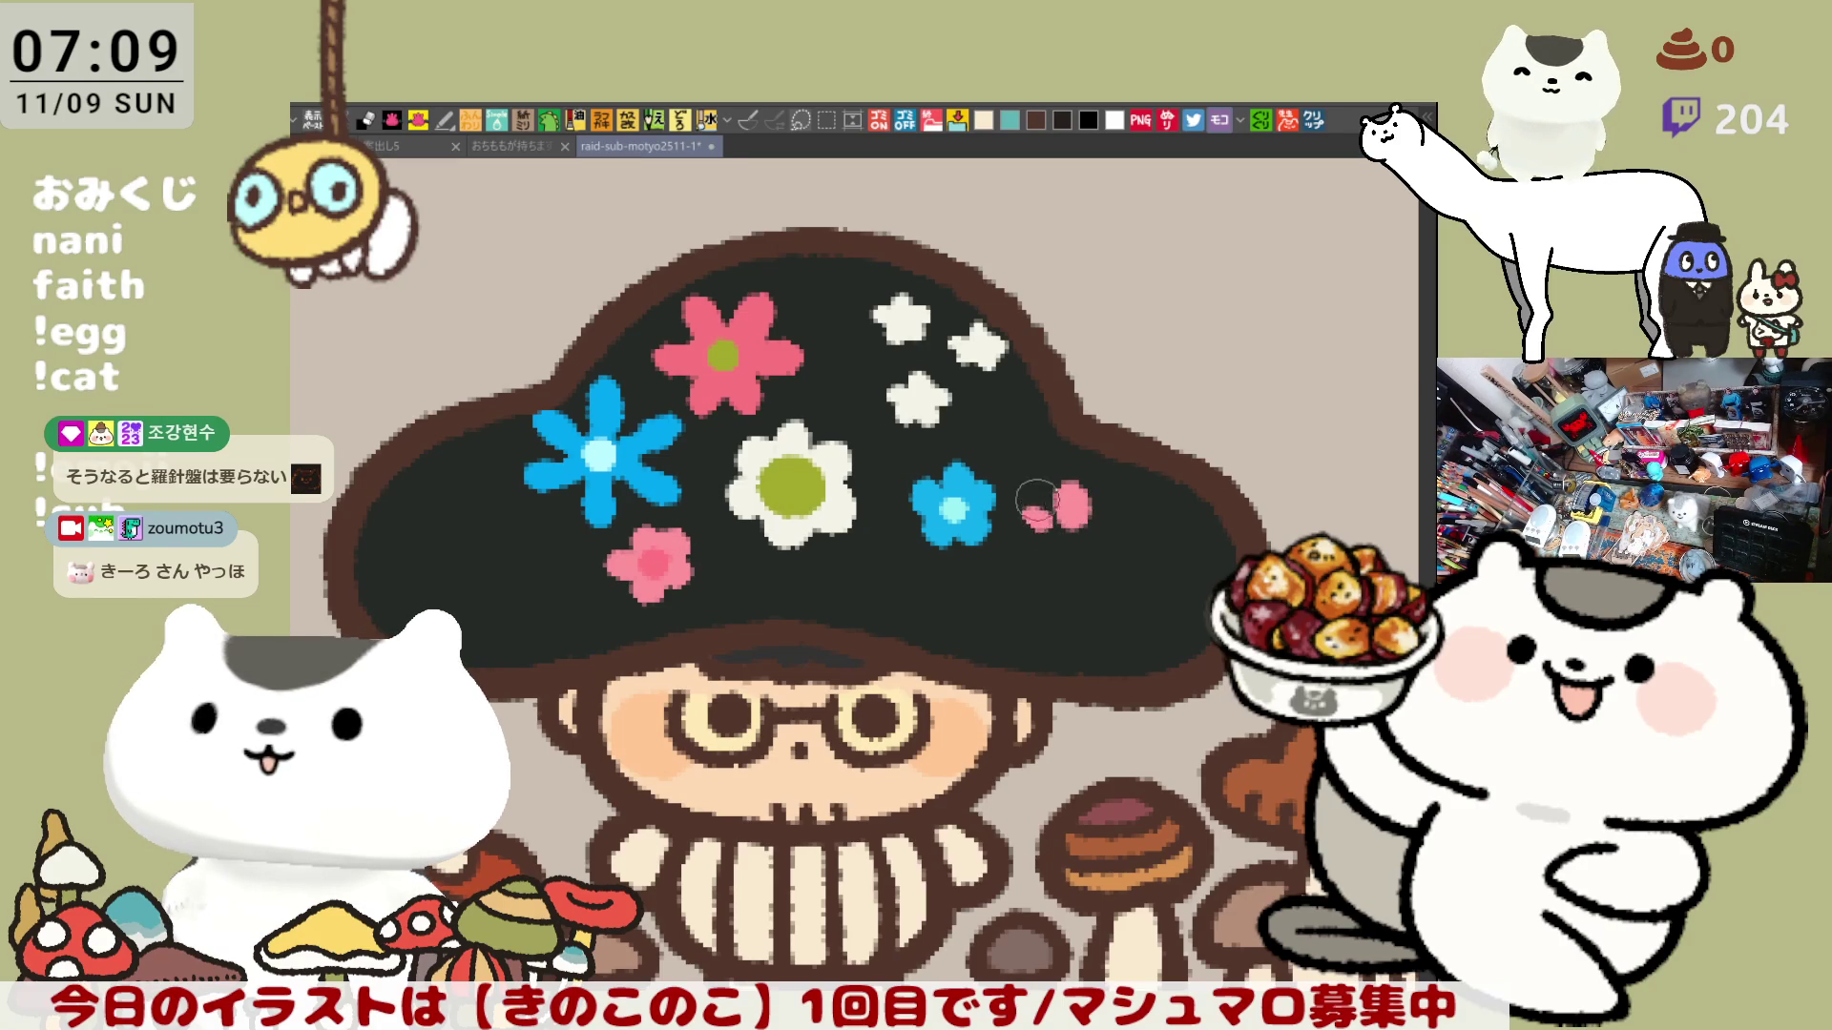
key("ctrl+z")
left_click(1053, 447)
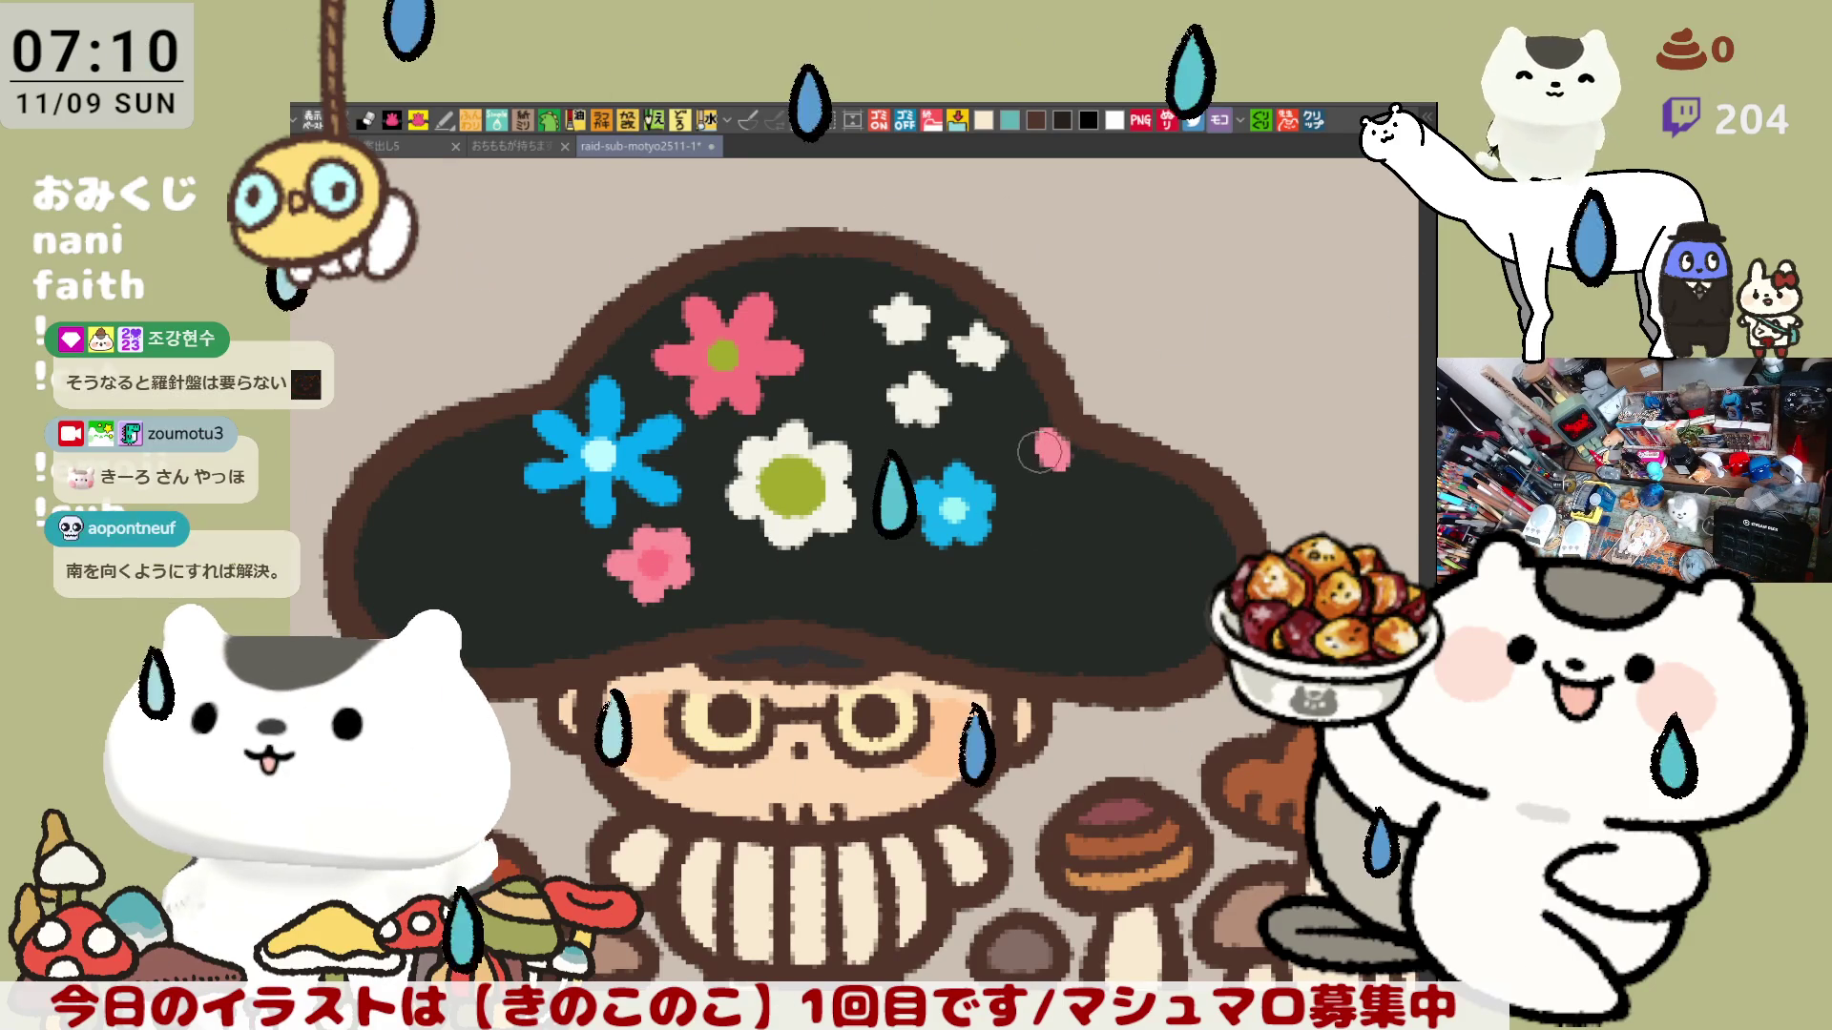
key("ctrl+z")
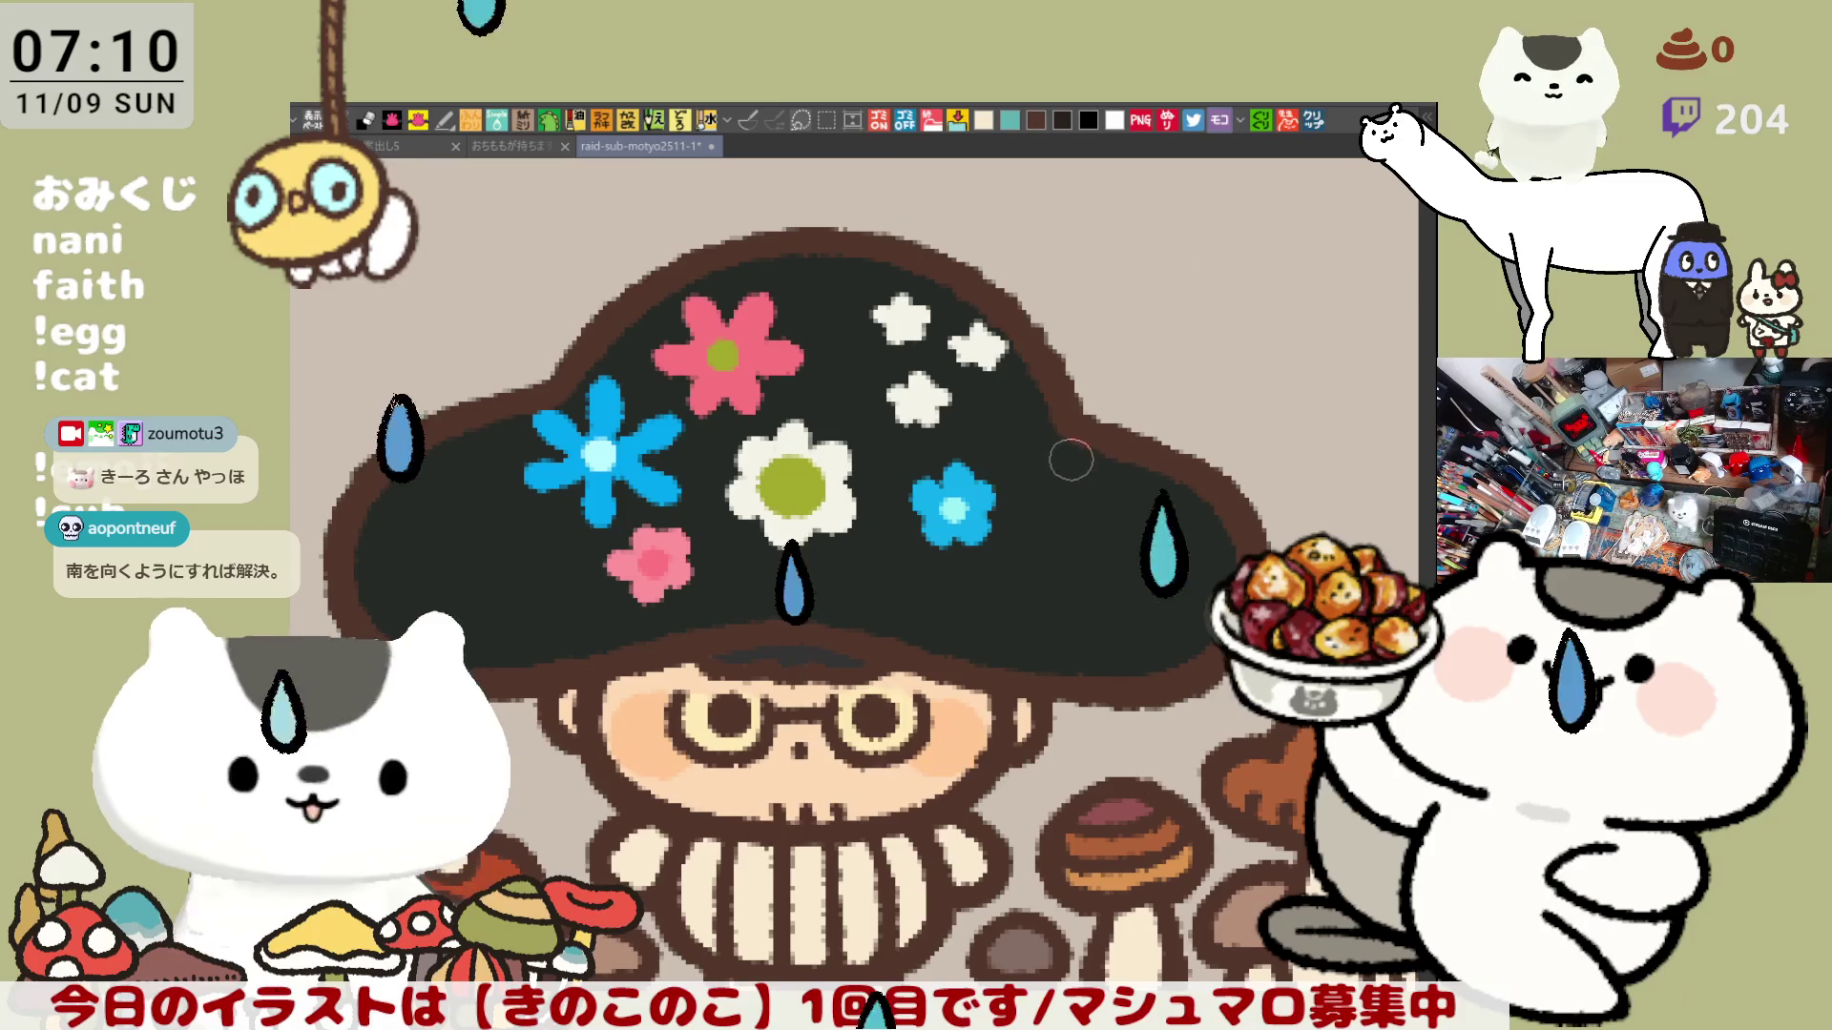
left_click(1063, 465)
left_click(1062, 456)
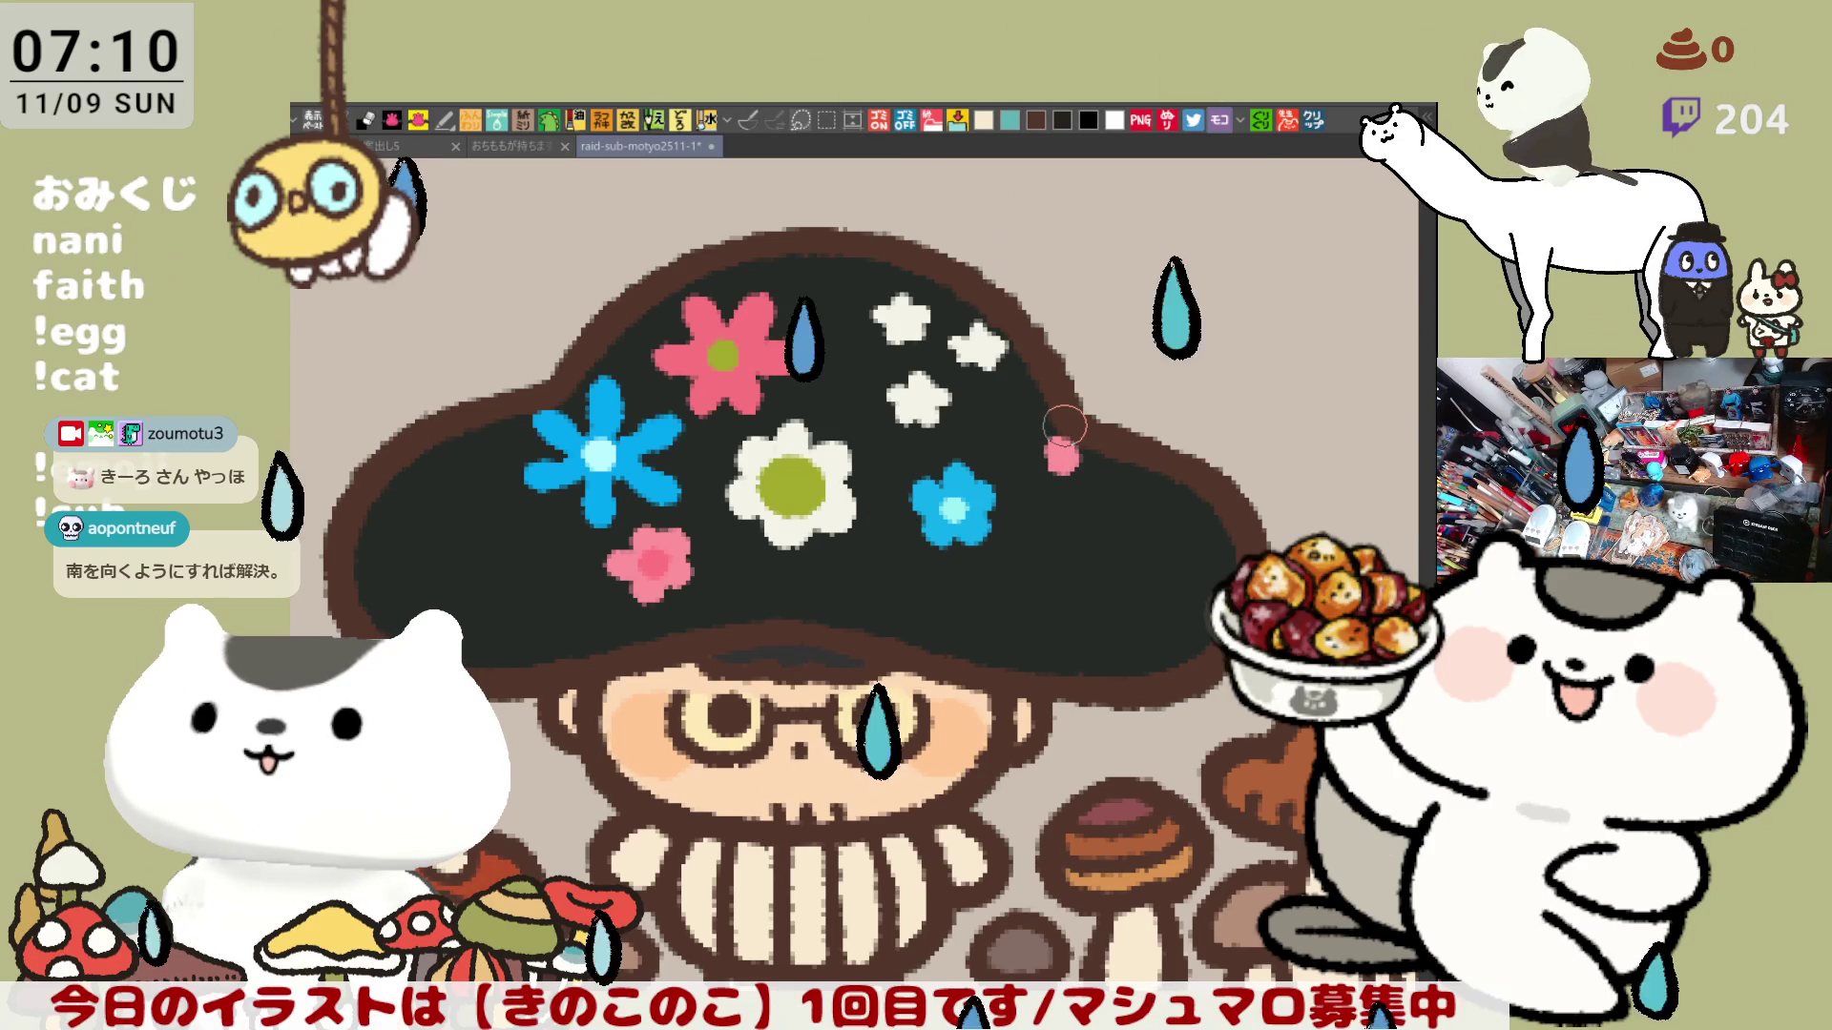
Shape the pink dot into a flower with left, right and lower petals.
left_click(1030, 464)
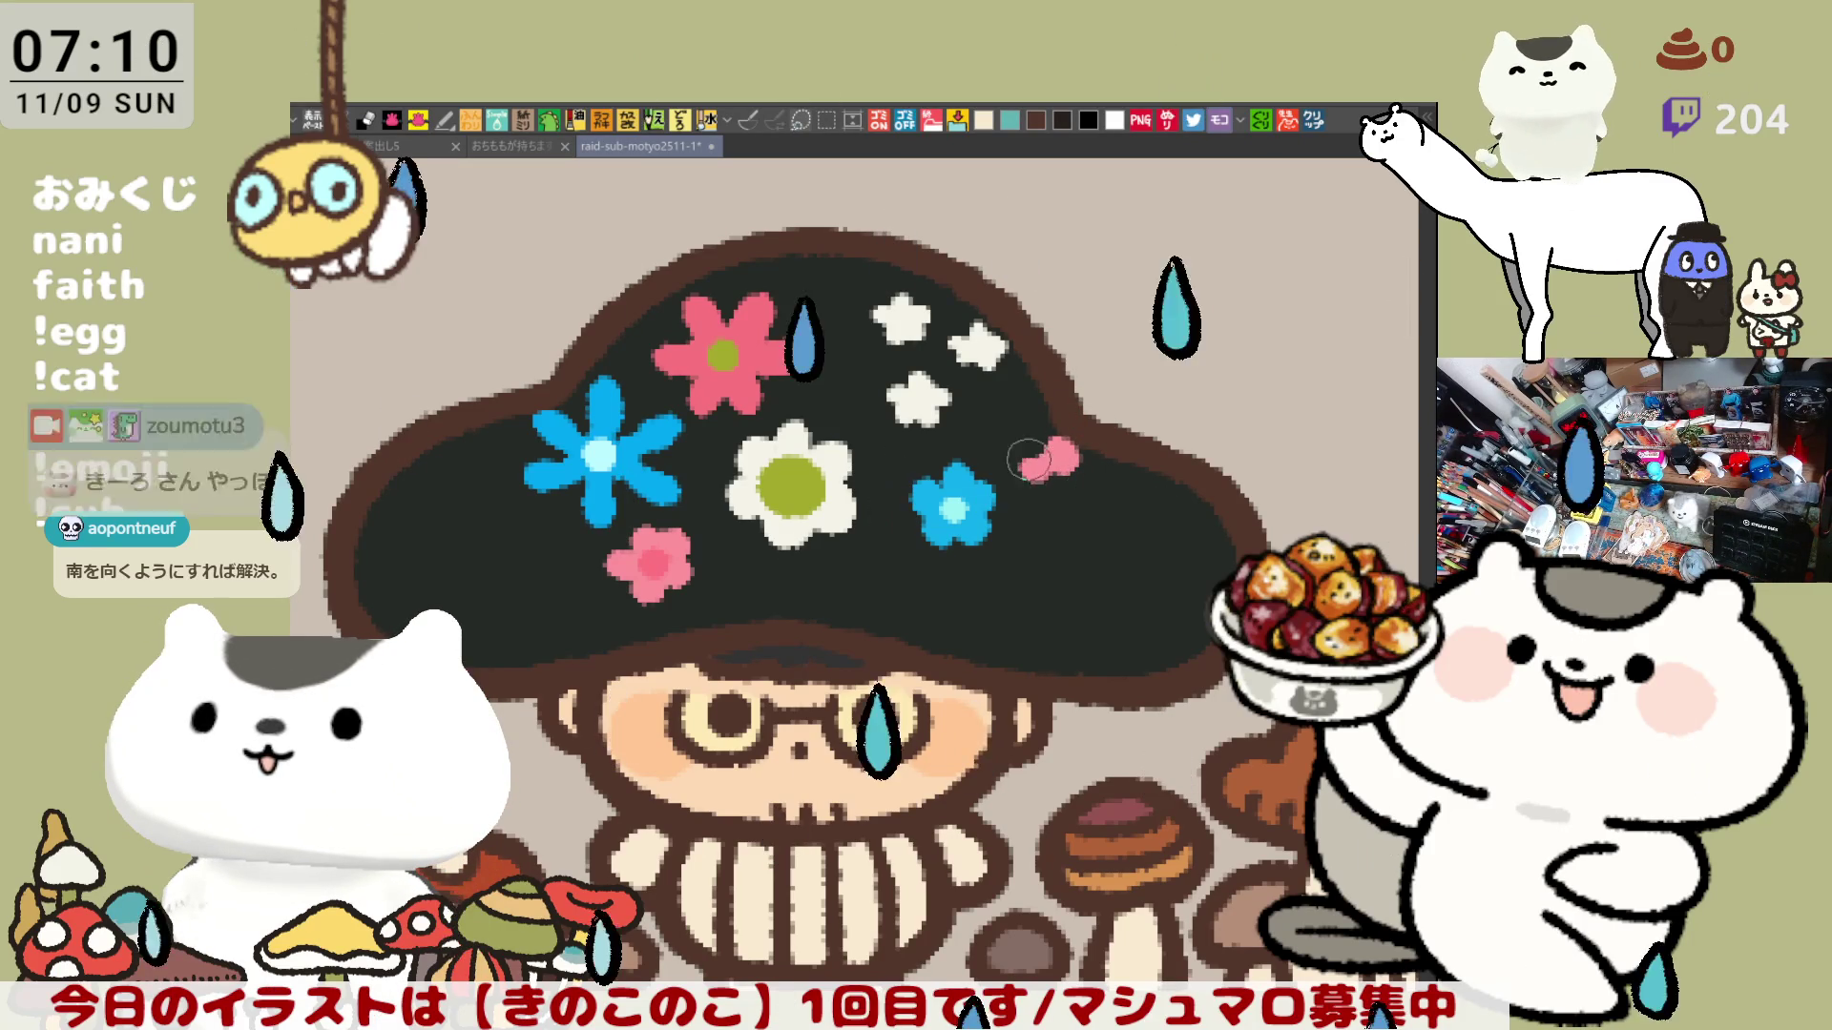
left_click(1085, 476)
left_click(1048, 500)
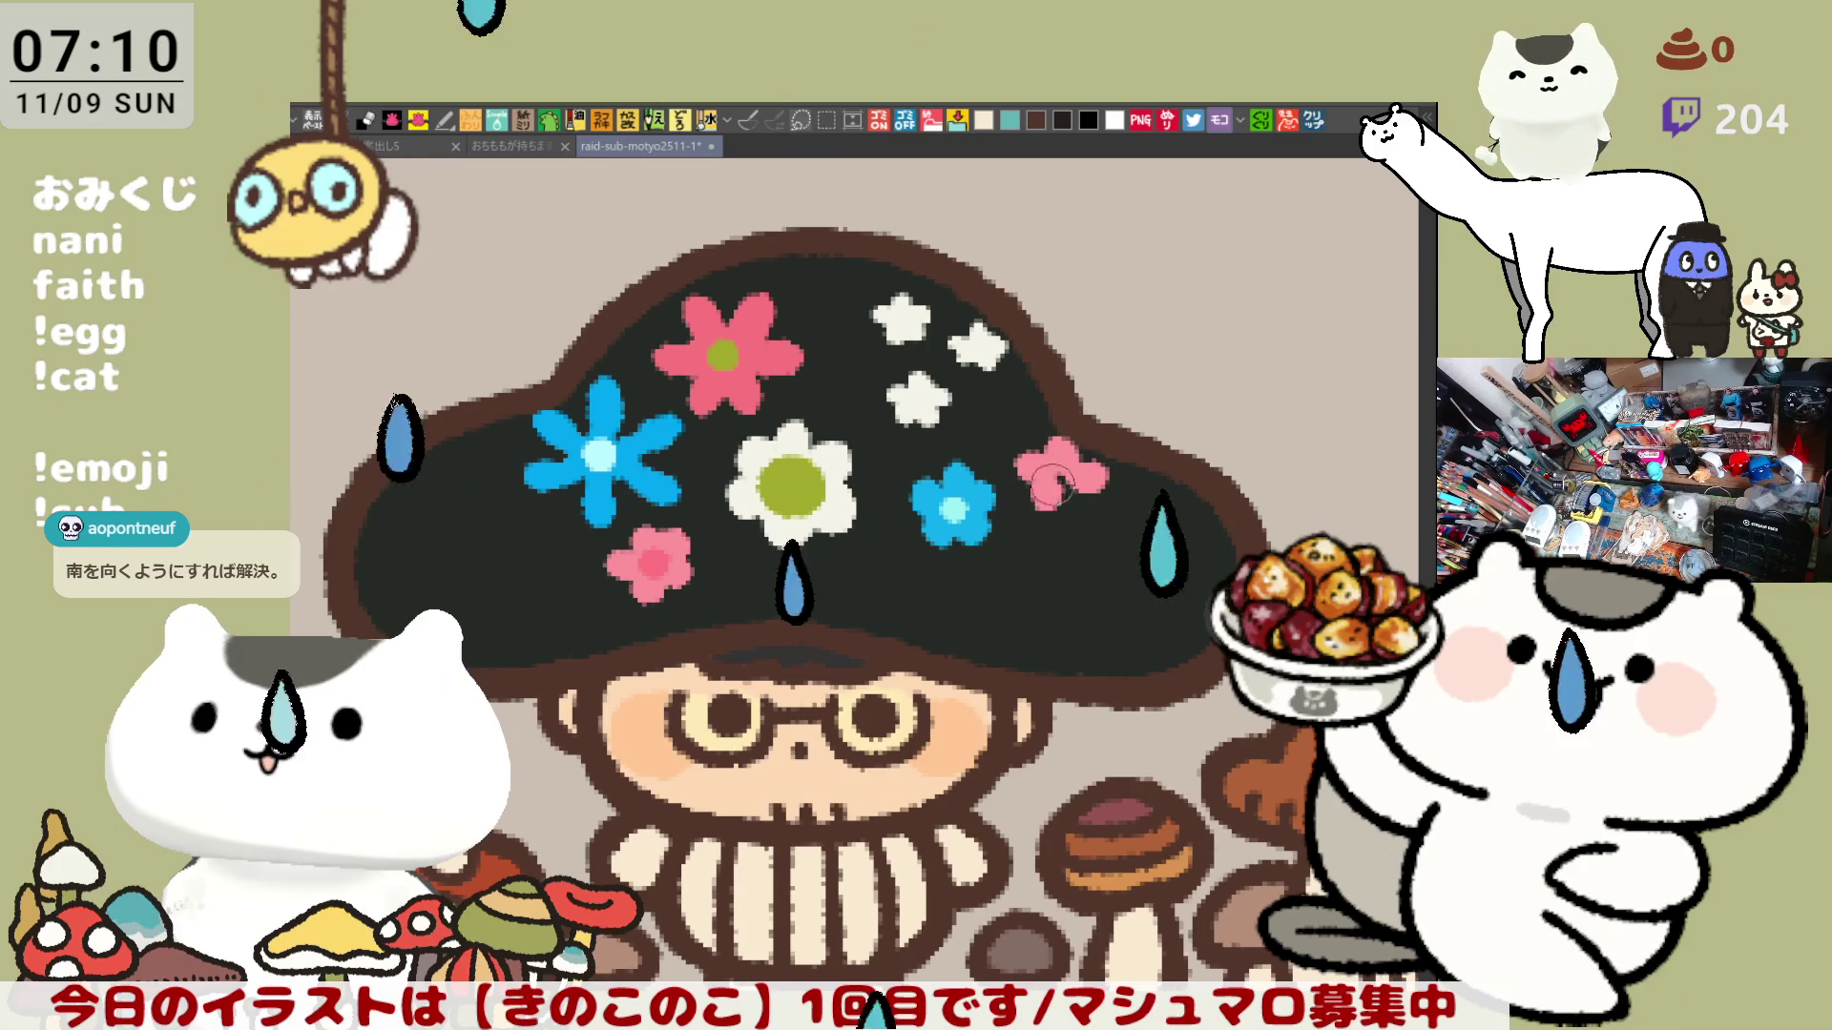
left_click(1065, 498)
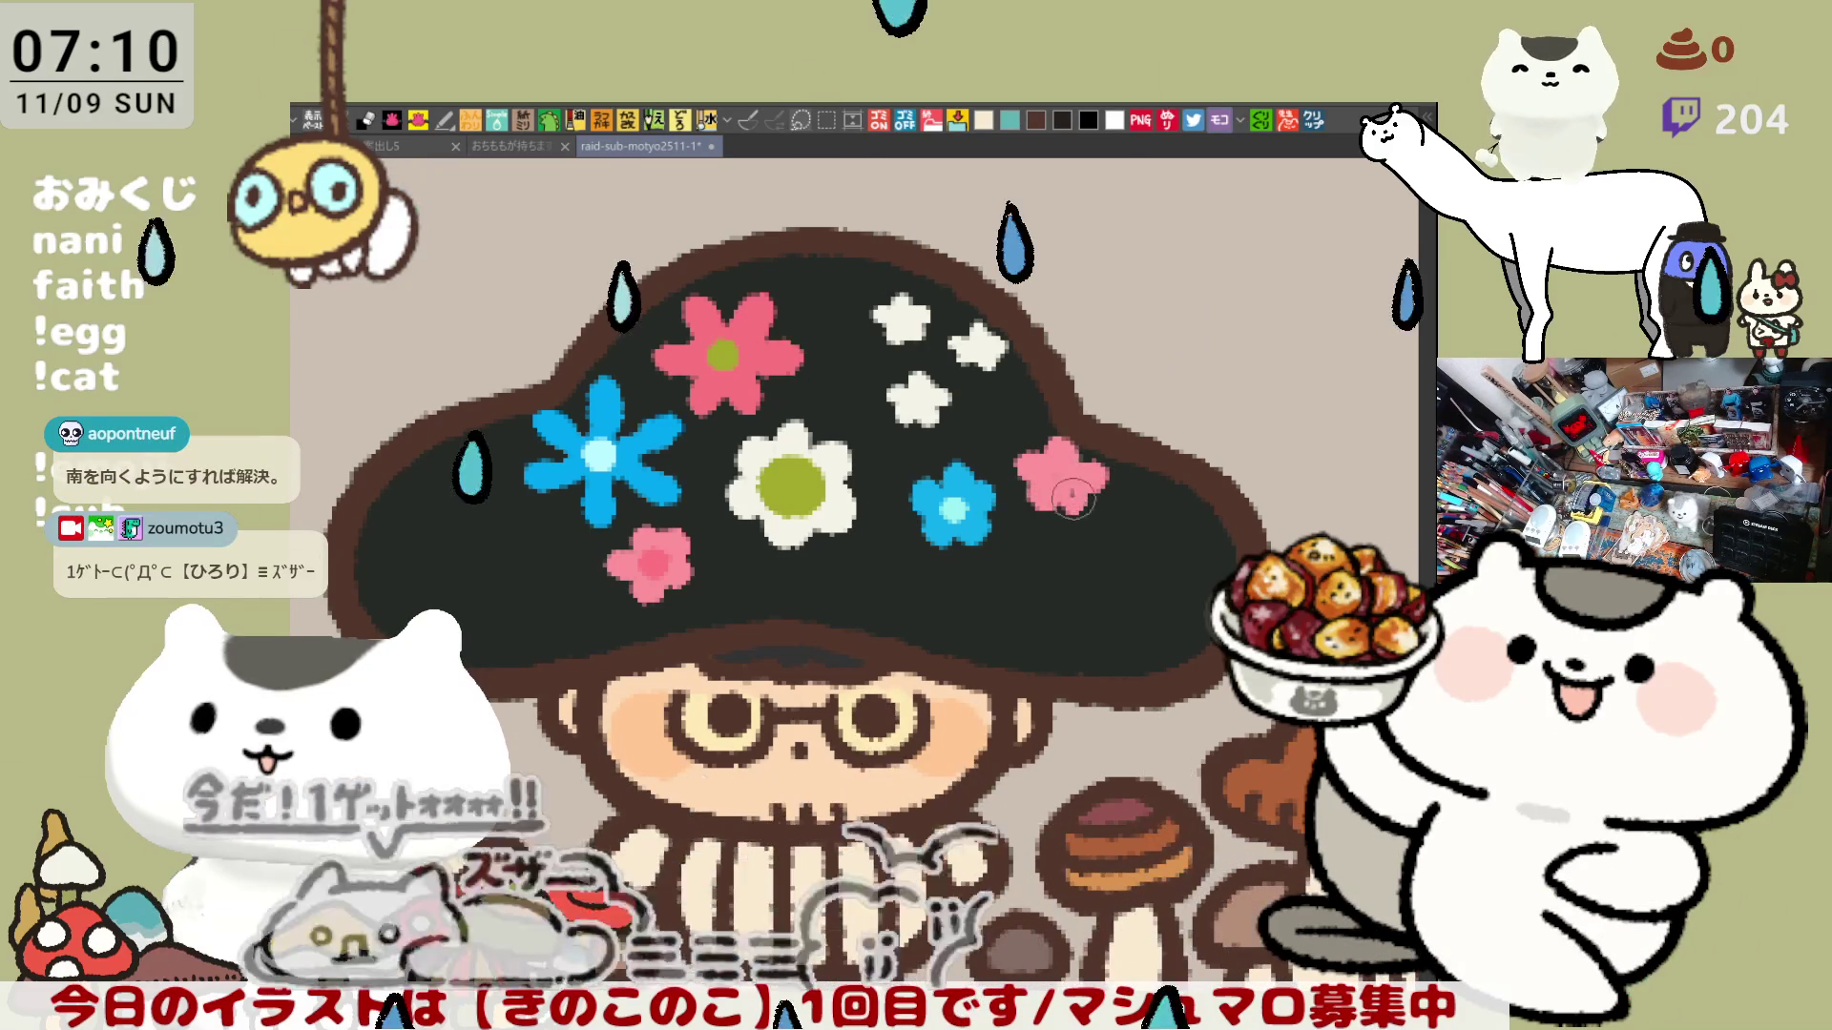
left_click(1072, 489)
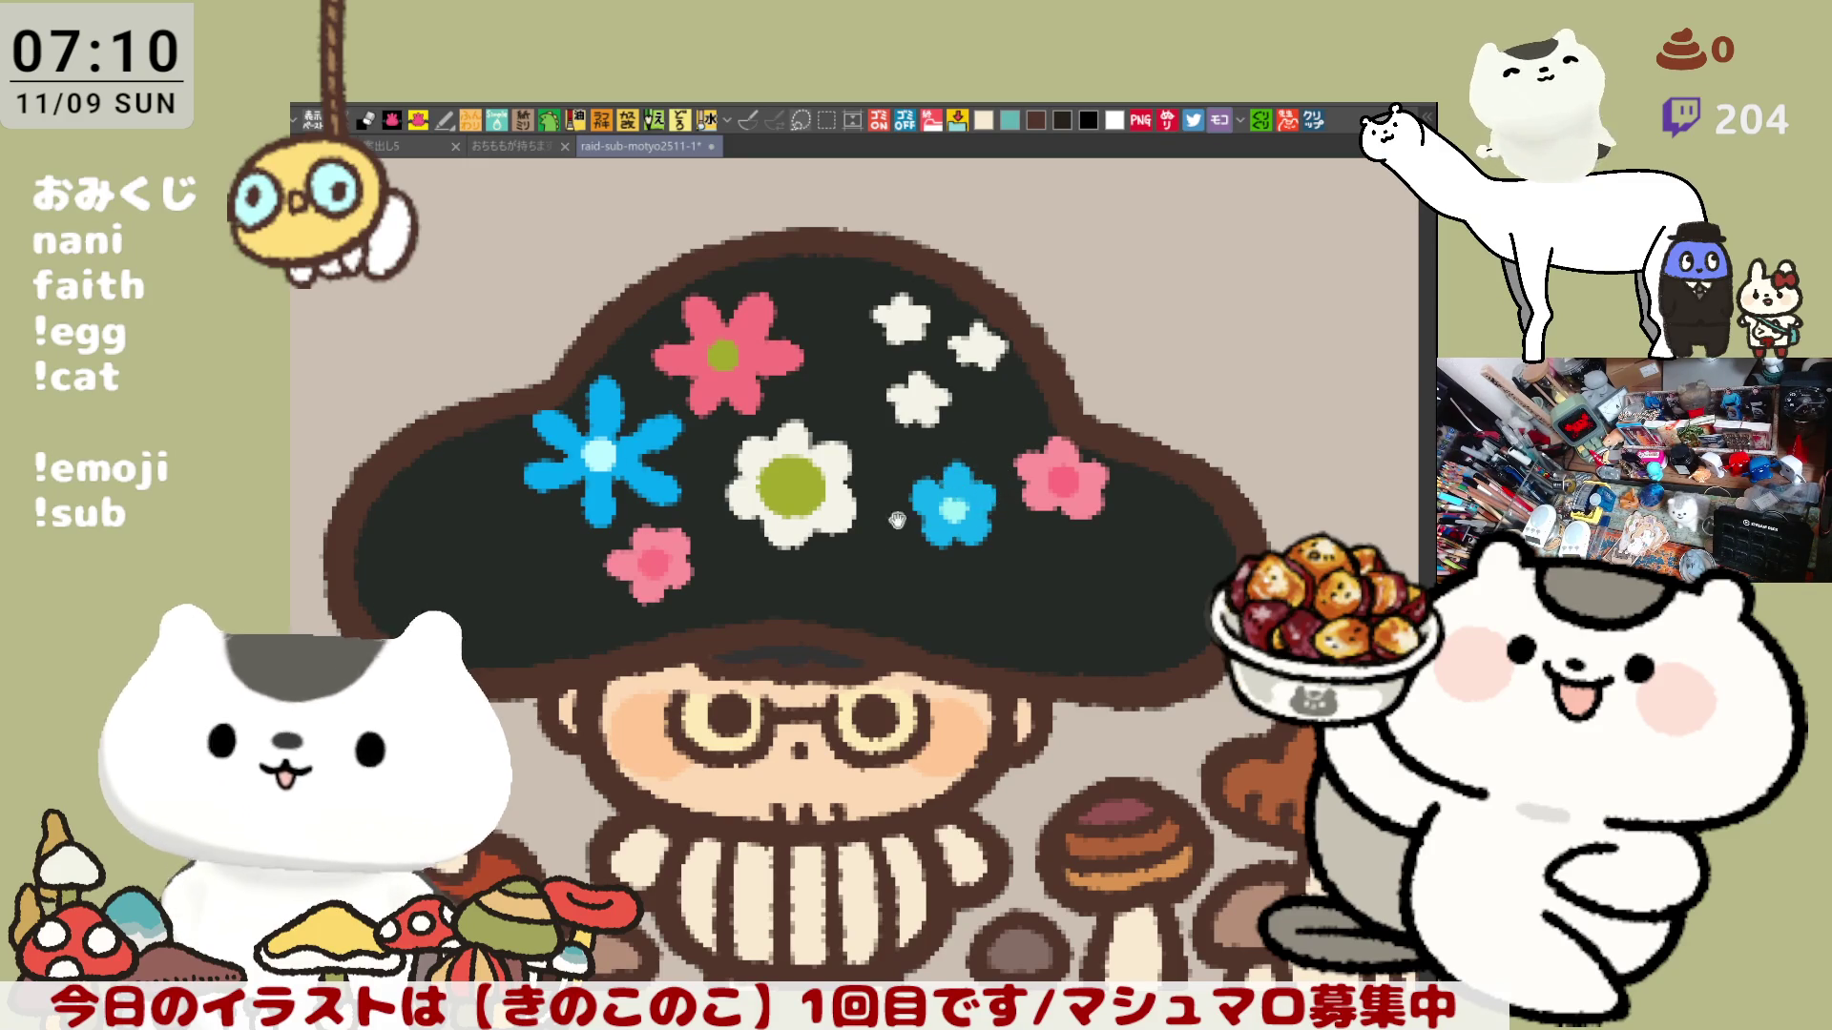
Recentre the canvas and paint a small blue flower with filled petals on the cap's left side.
mouse_move(780, 584)
left_mouse_down()
mouse_move(948, 550)
mouse_move(827, 517)
left_mouse_up()
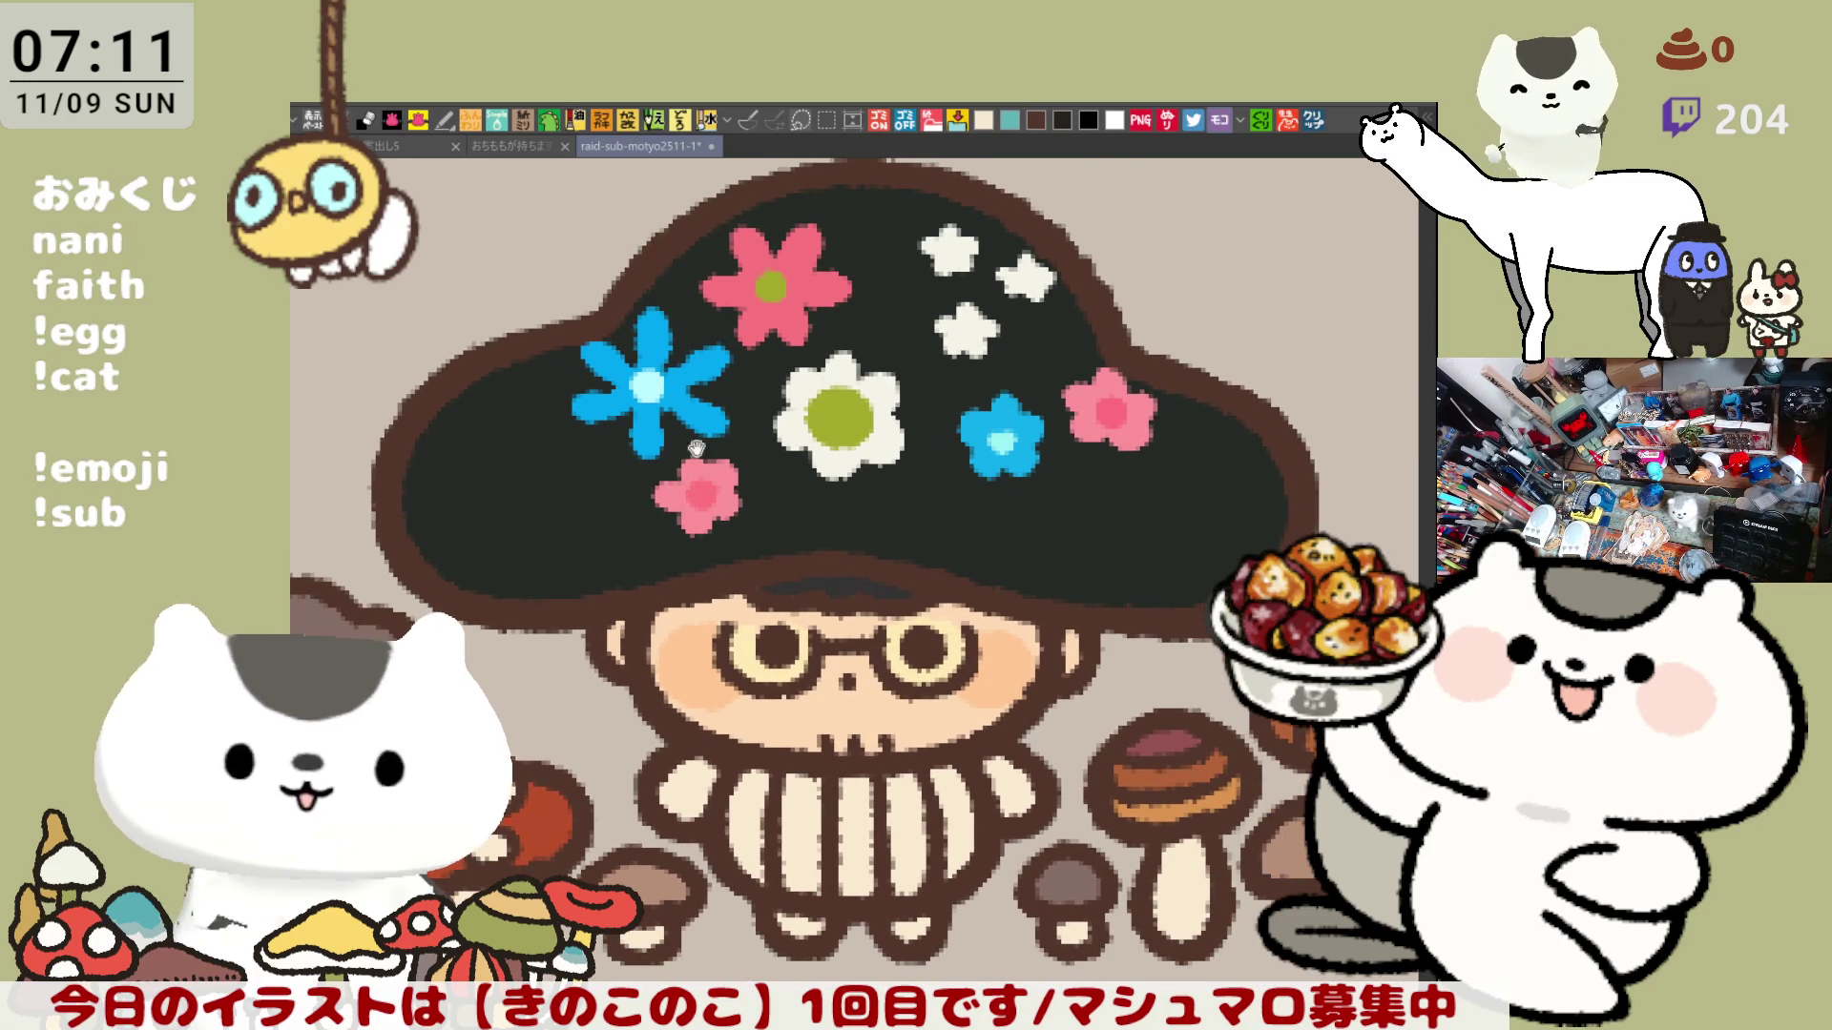
left_click_drag(982, 420, 855, 411)
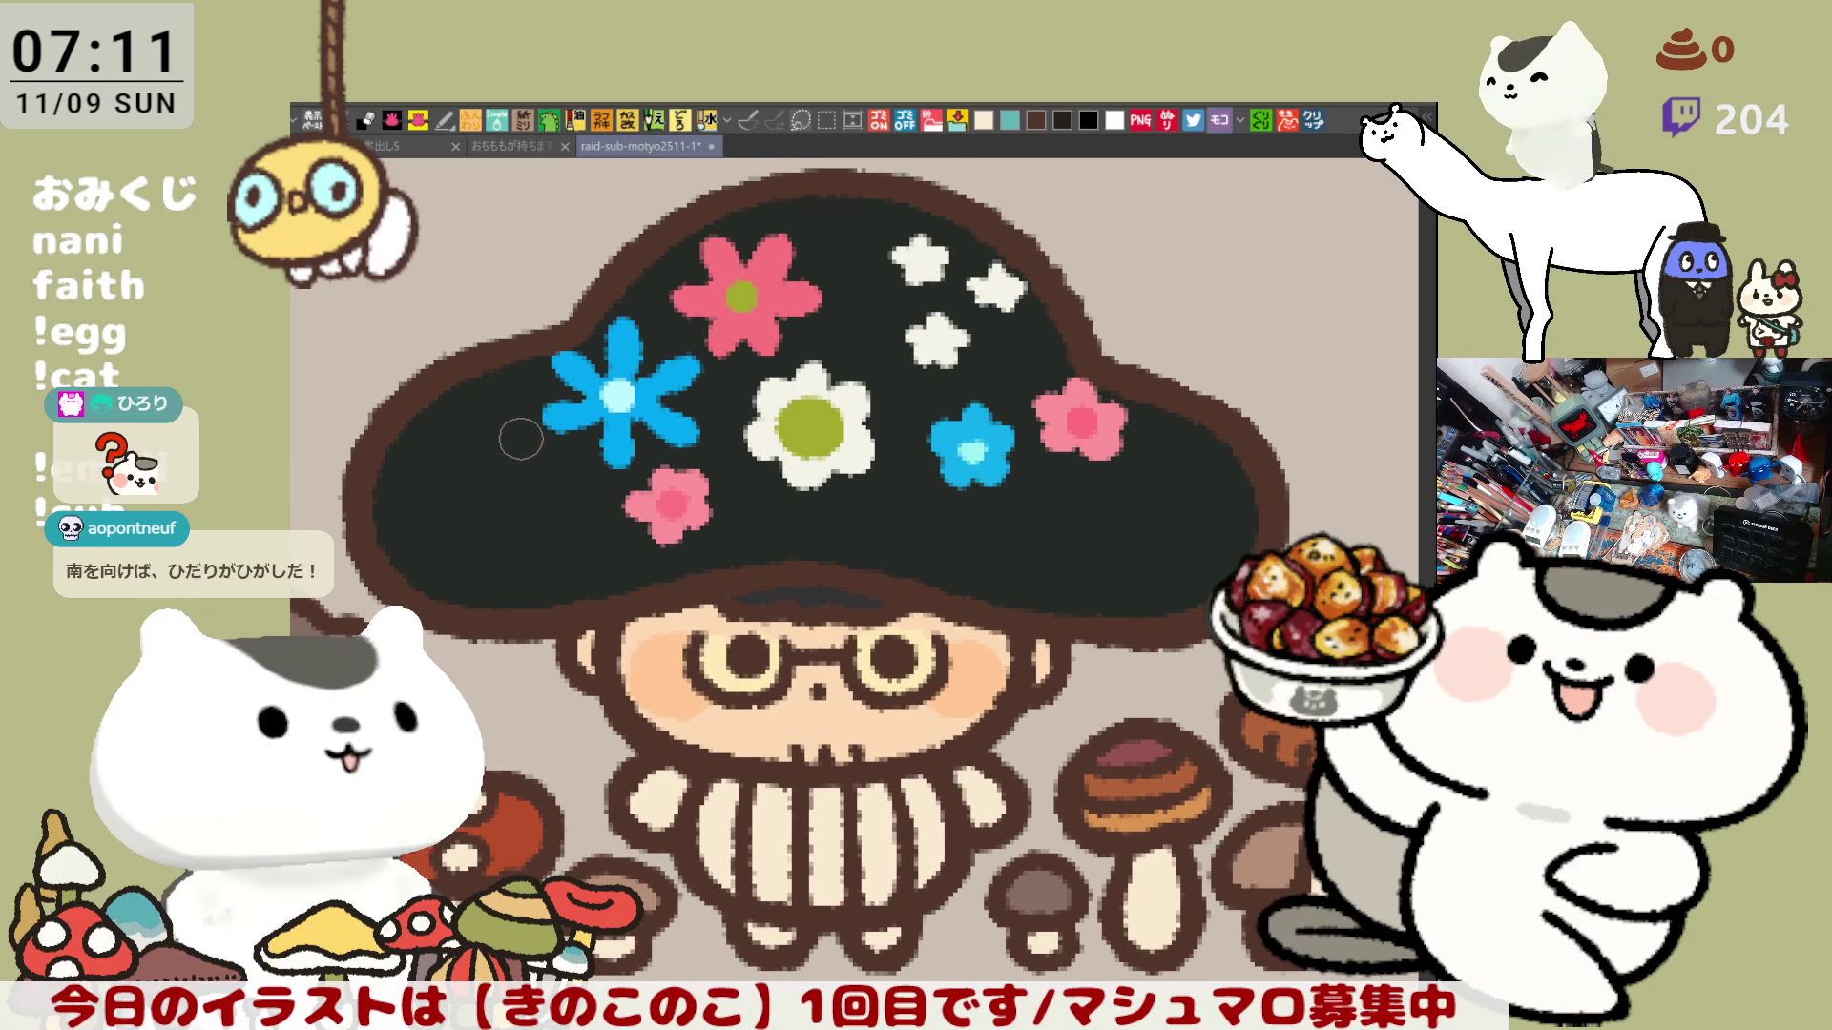
left_click(488, 440)
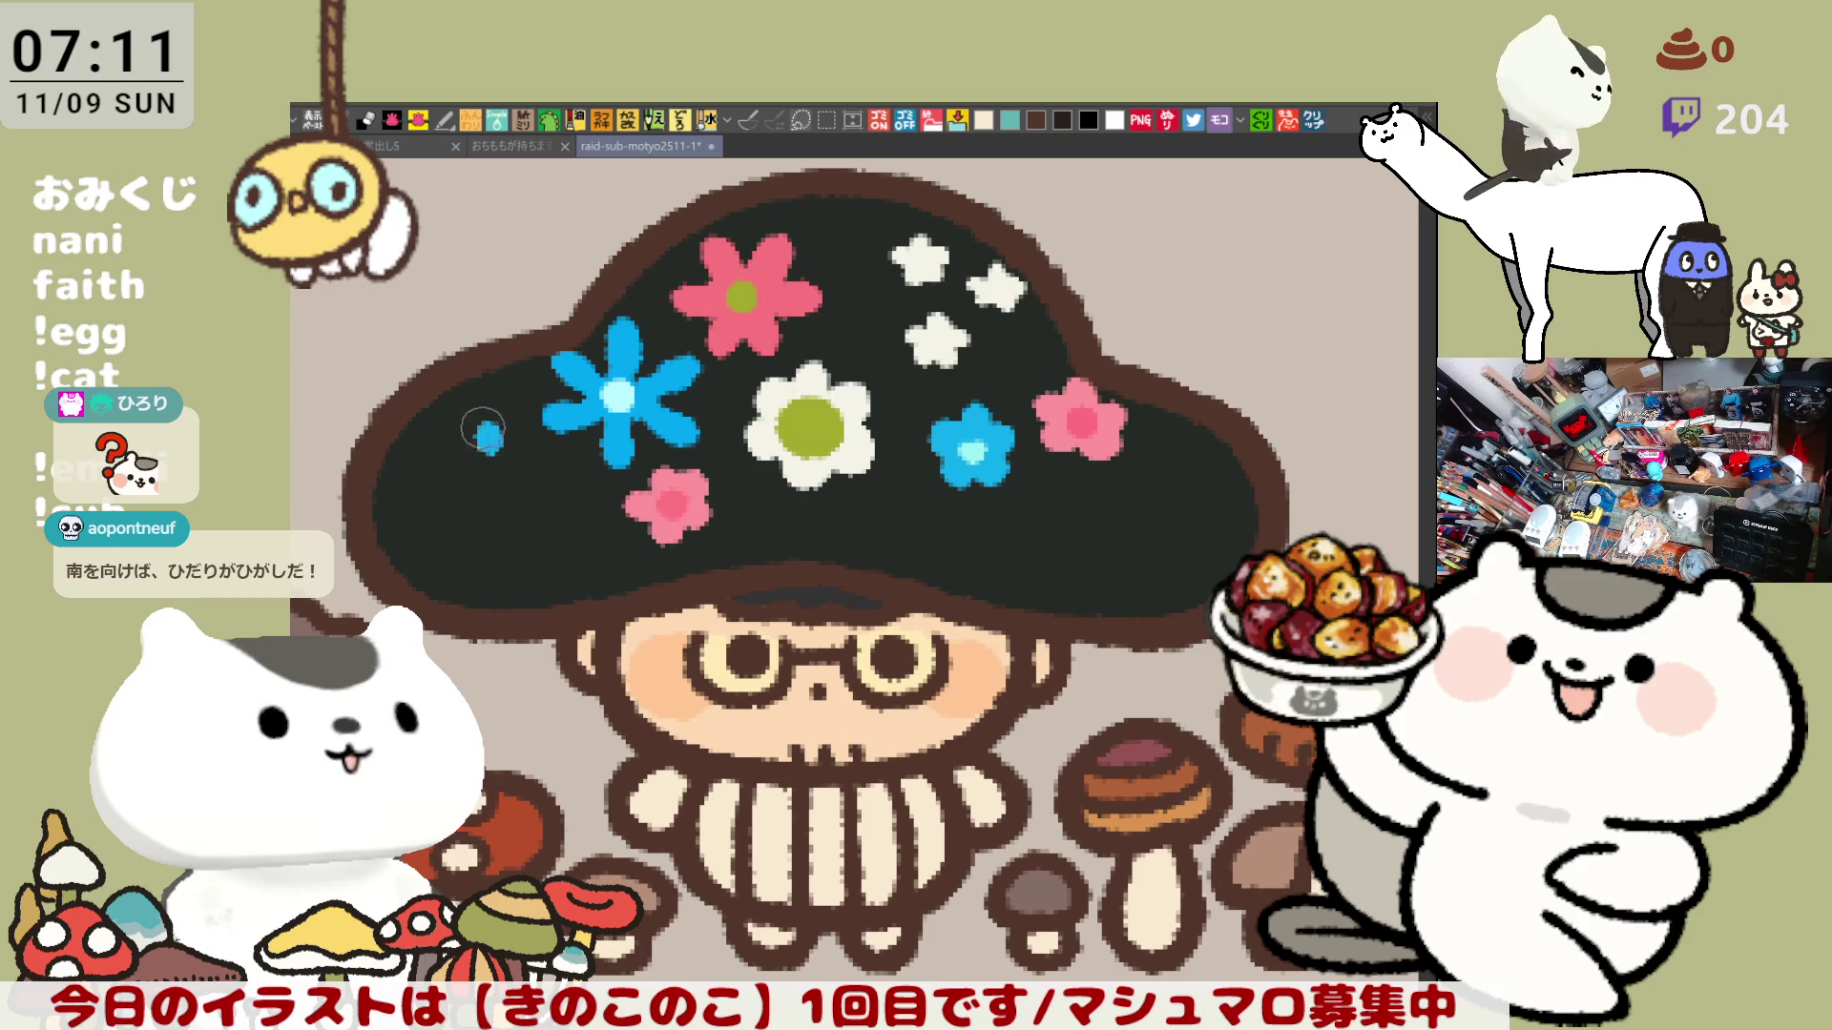
mouse_move(486, 441)
left_mouse_down()
mouse_move(458, 456)
mouse_move(524, 440)
left_mouse_up()
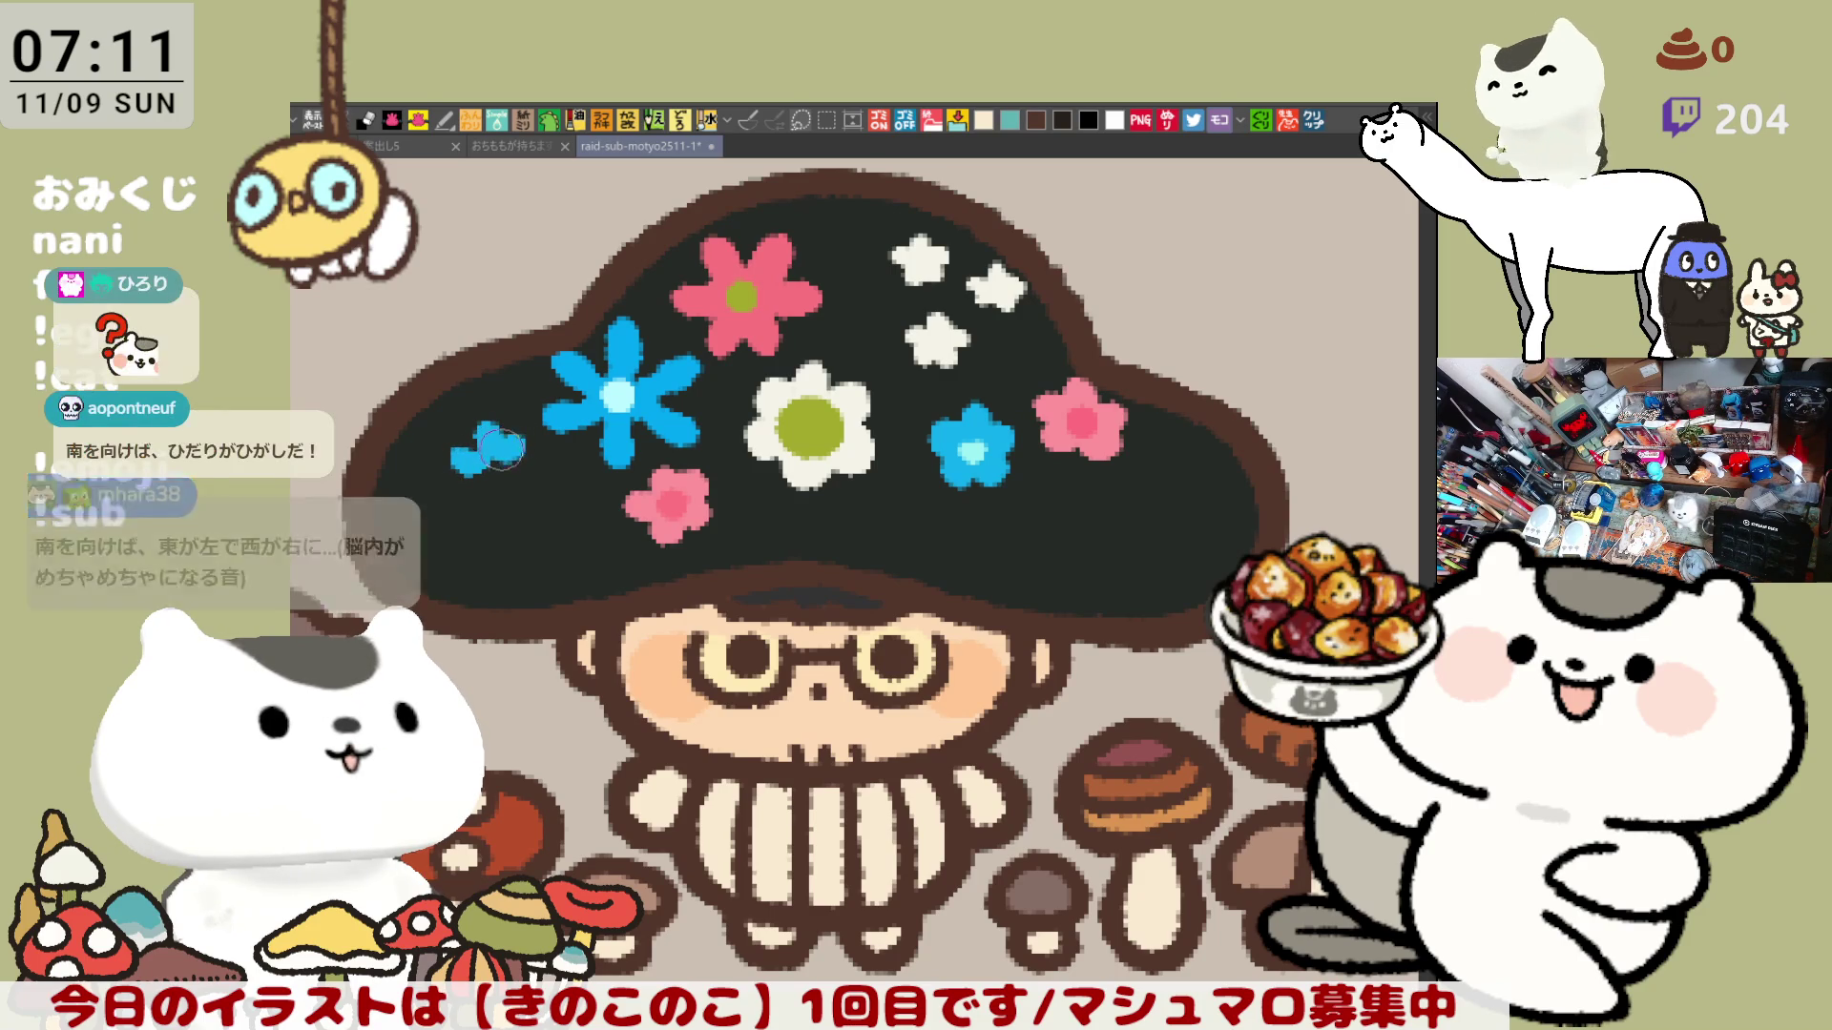
left_click_drag(504, 465, 490, 465)
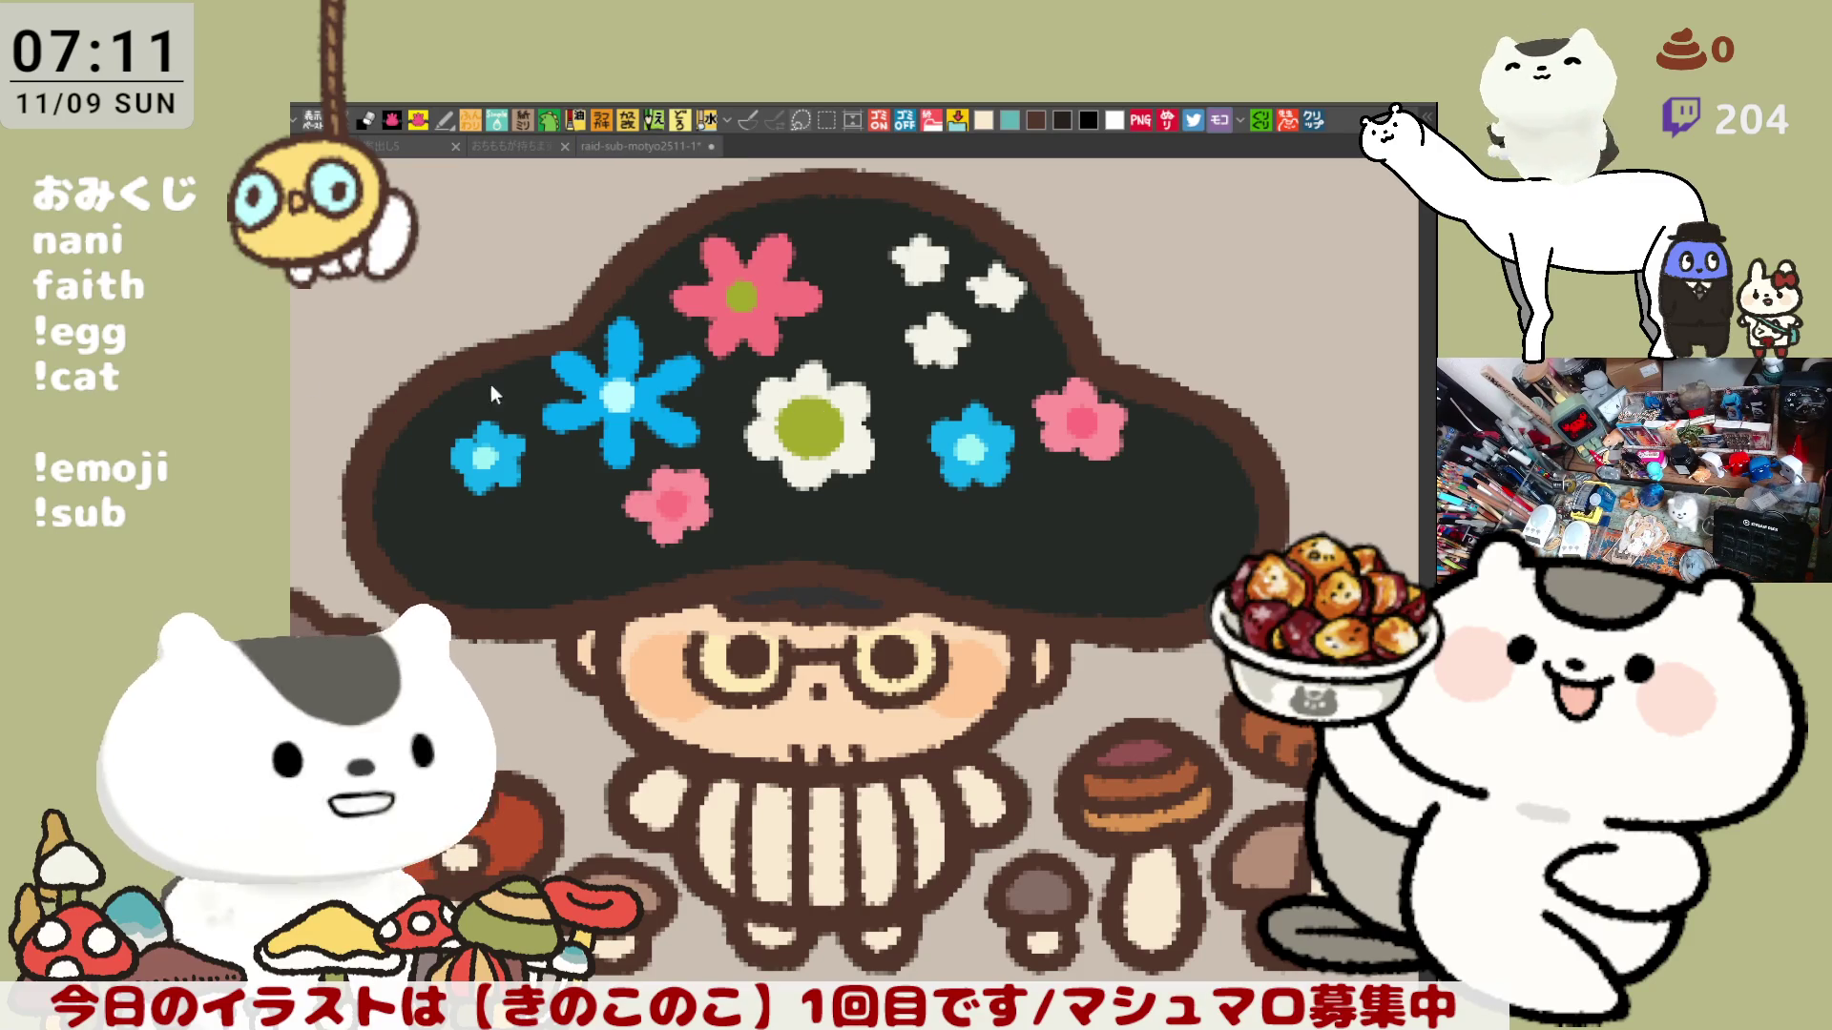
Replace a discarded green sprig with a pale, grey-centred flower on the cap's lower left.
left_click(639, 146)
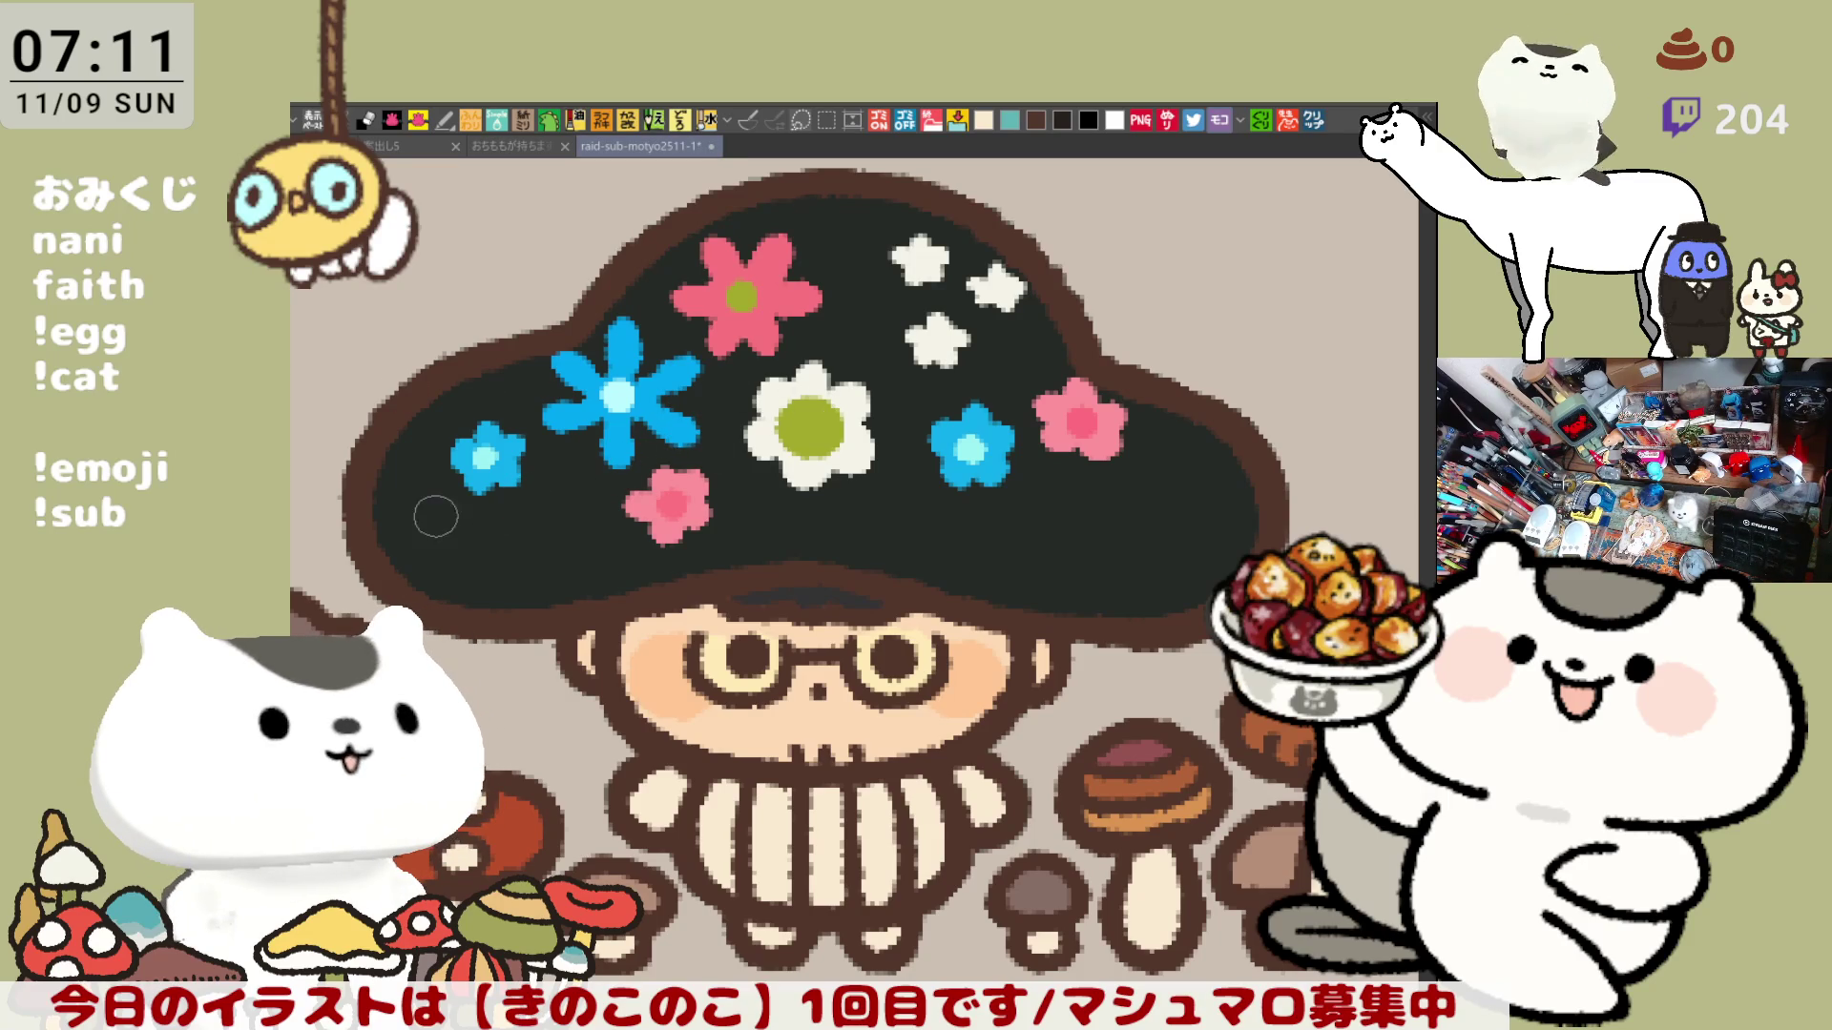
mouse_move(430, 516)
left_mouse_down()
mouse_move(441, 483)
mouse_move(462, 508)
mouse_move(430, 534)
mouse_move(410, 525)
mouse_move(430, 487)
mouse_move(451, 509)
mouse_move(420, 525)
mouse_move(449, 534)
mouse_move(515, 529)
mouse_move(463, 503)
mouse_move(513, 525)
mouse_move(579, 510)
left_mouse_up()
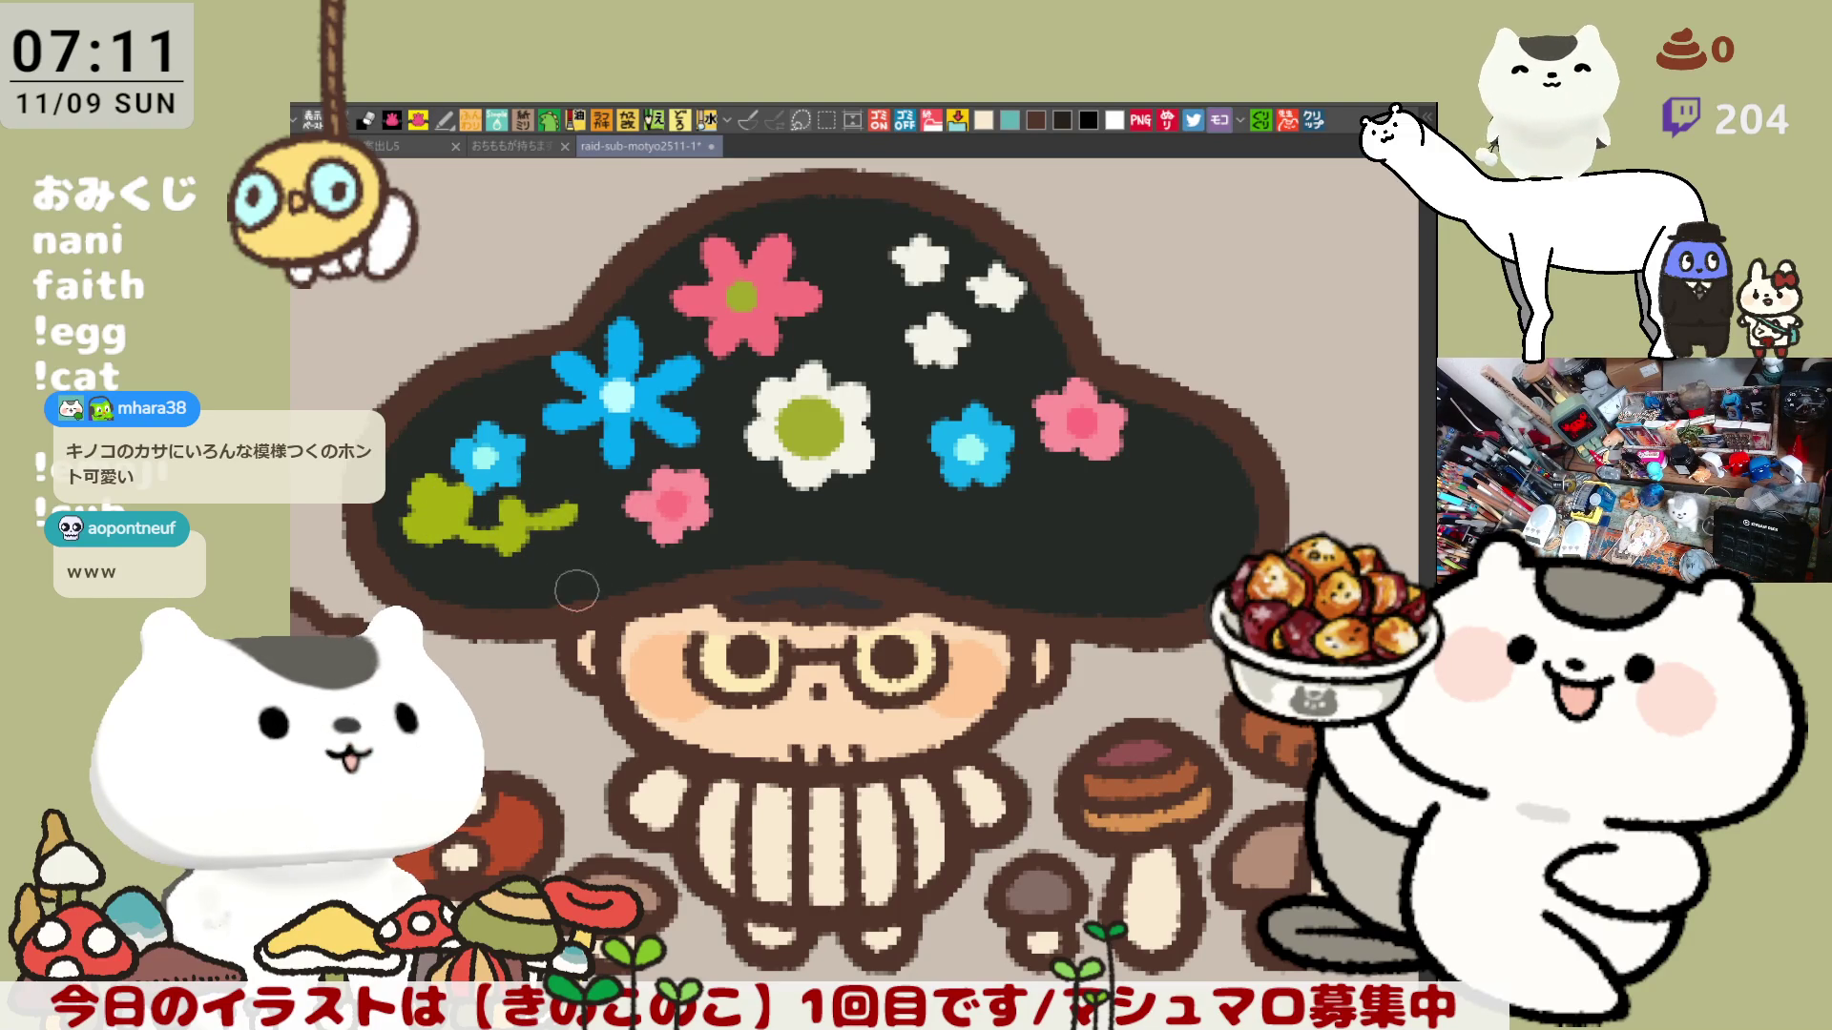
key("ctrl+z")
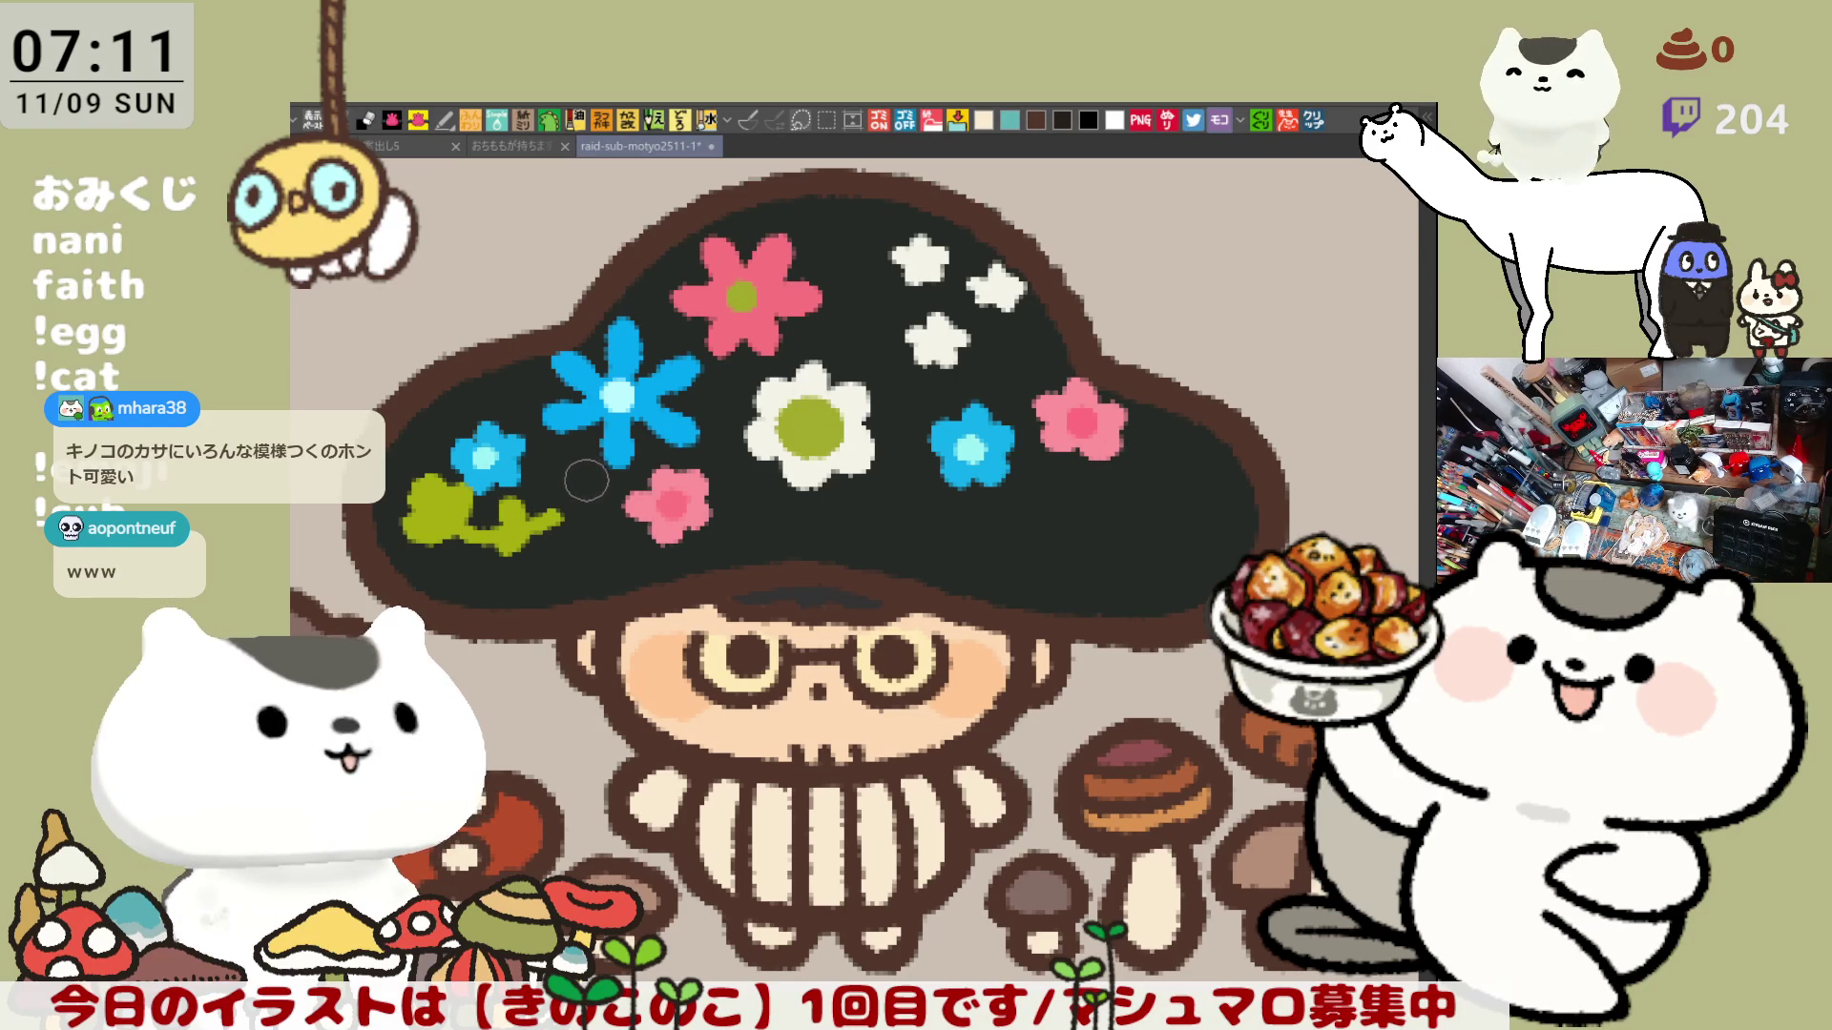
key("ctrl+z")
key("ctrl+z")
key("ctrl+z")
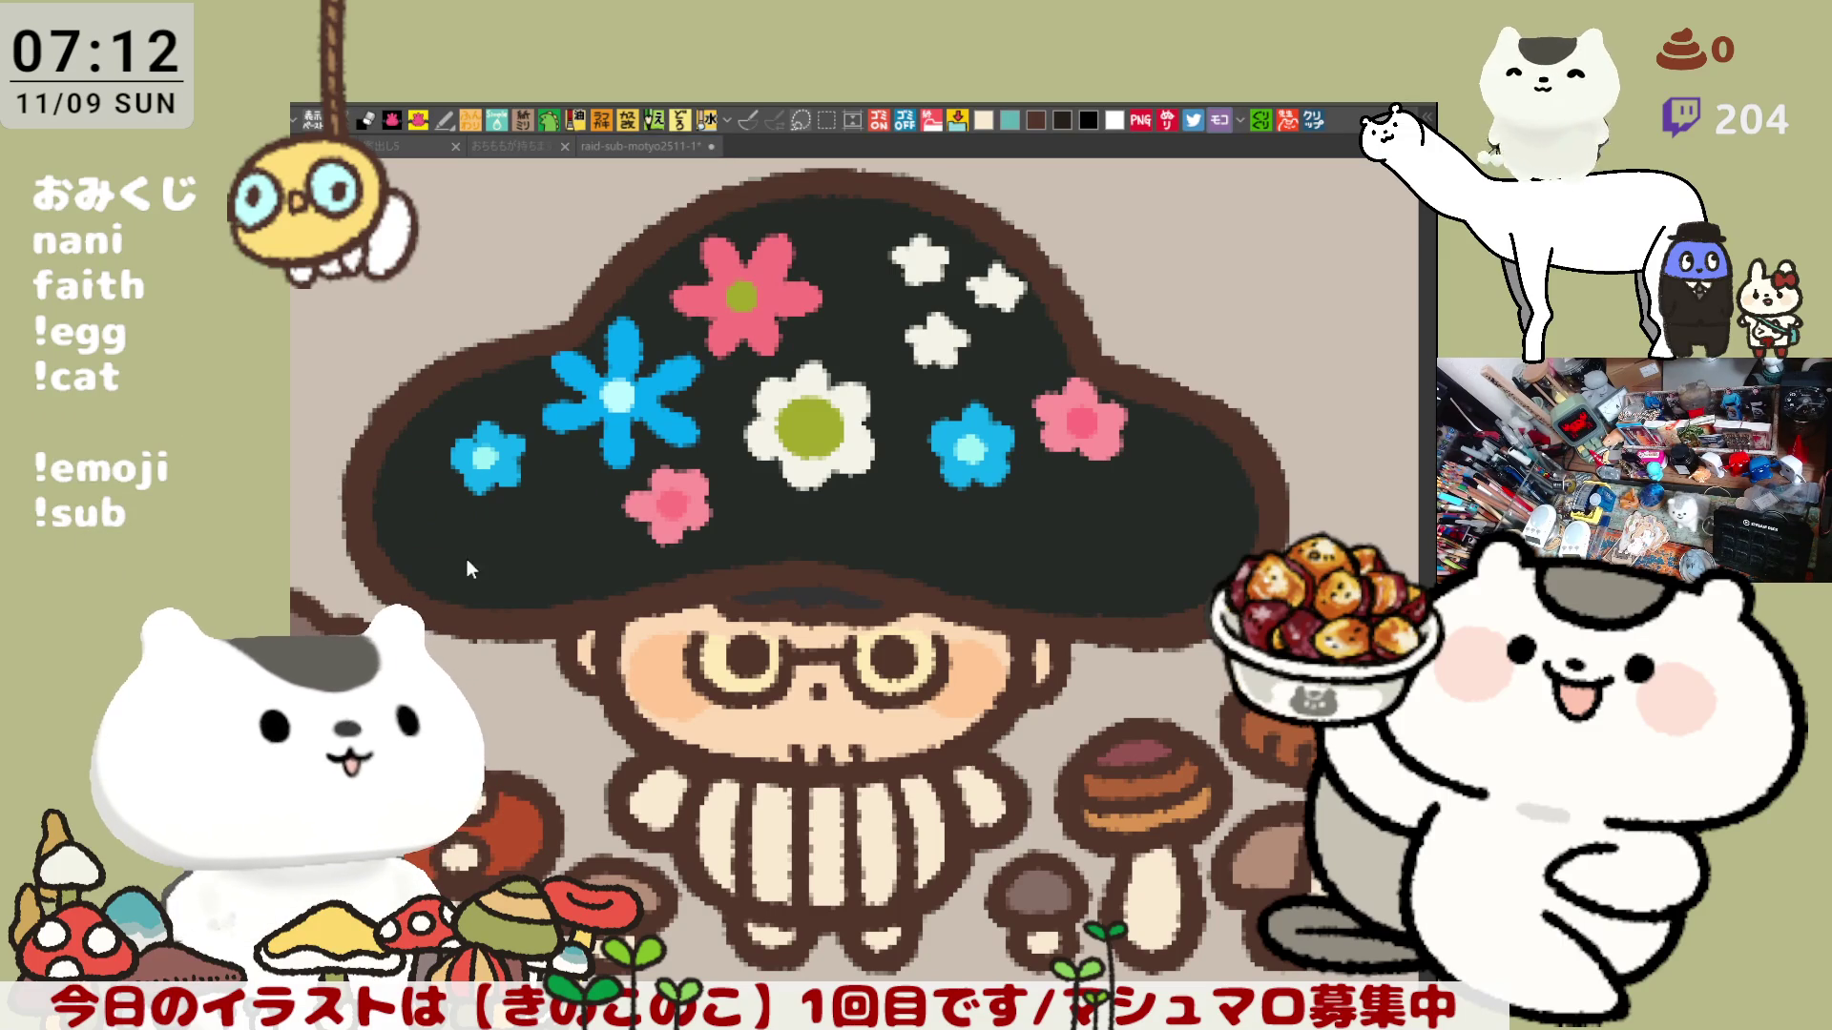
mouse_move(483, 531)
left_mouse_down()
mouse_move(444, 561)
mouse_move(477, 571)
mouse_move(460, 584)
mouse_move(487, 591)
mouse_move(525, 539)
mouse_move(488, 593)
mouse_move(548, 571)
mouse_move(510, 544)
left_mouse_up()
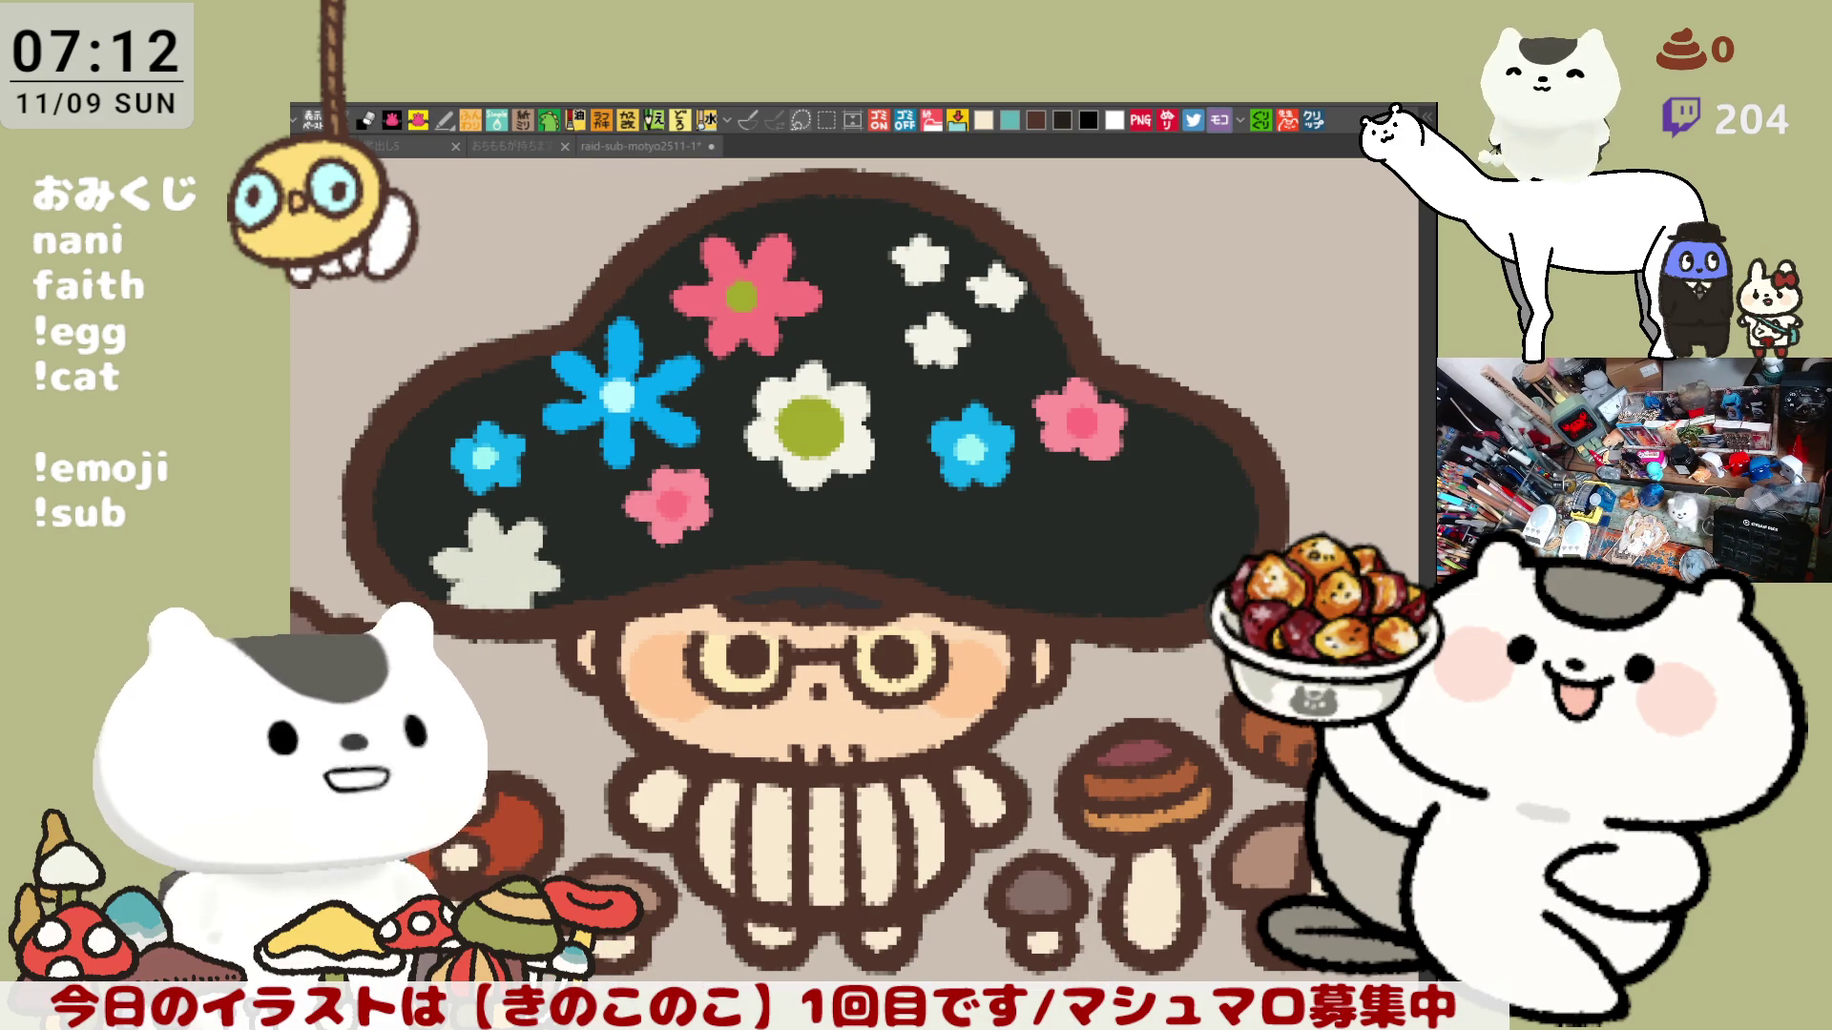
left_click_drag(494, 561, 498, 570)
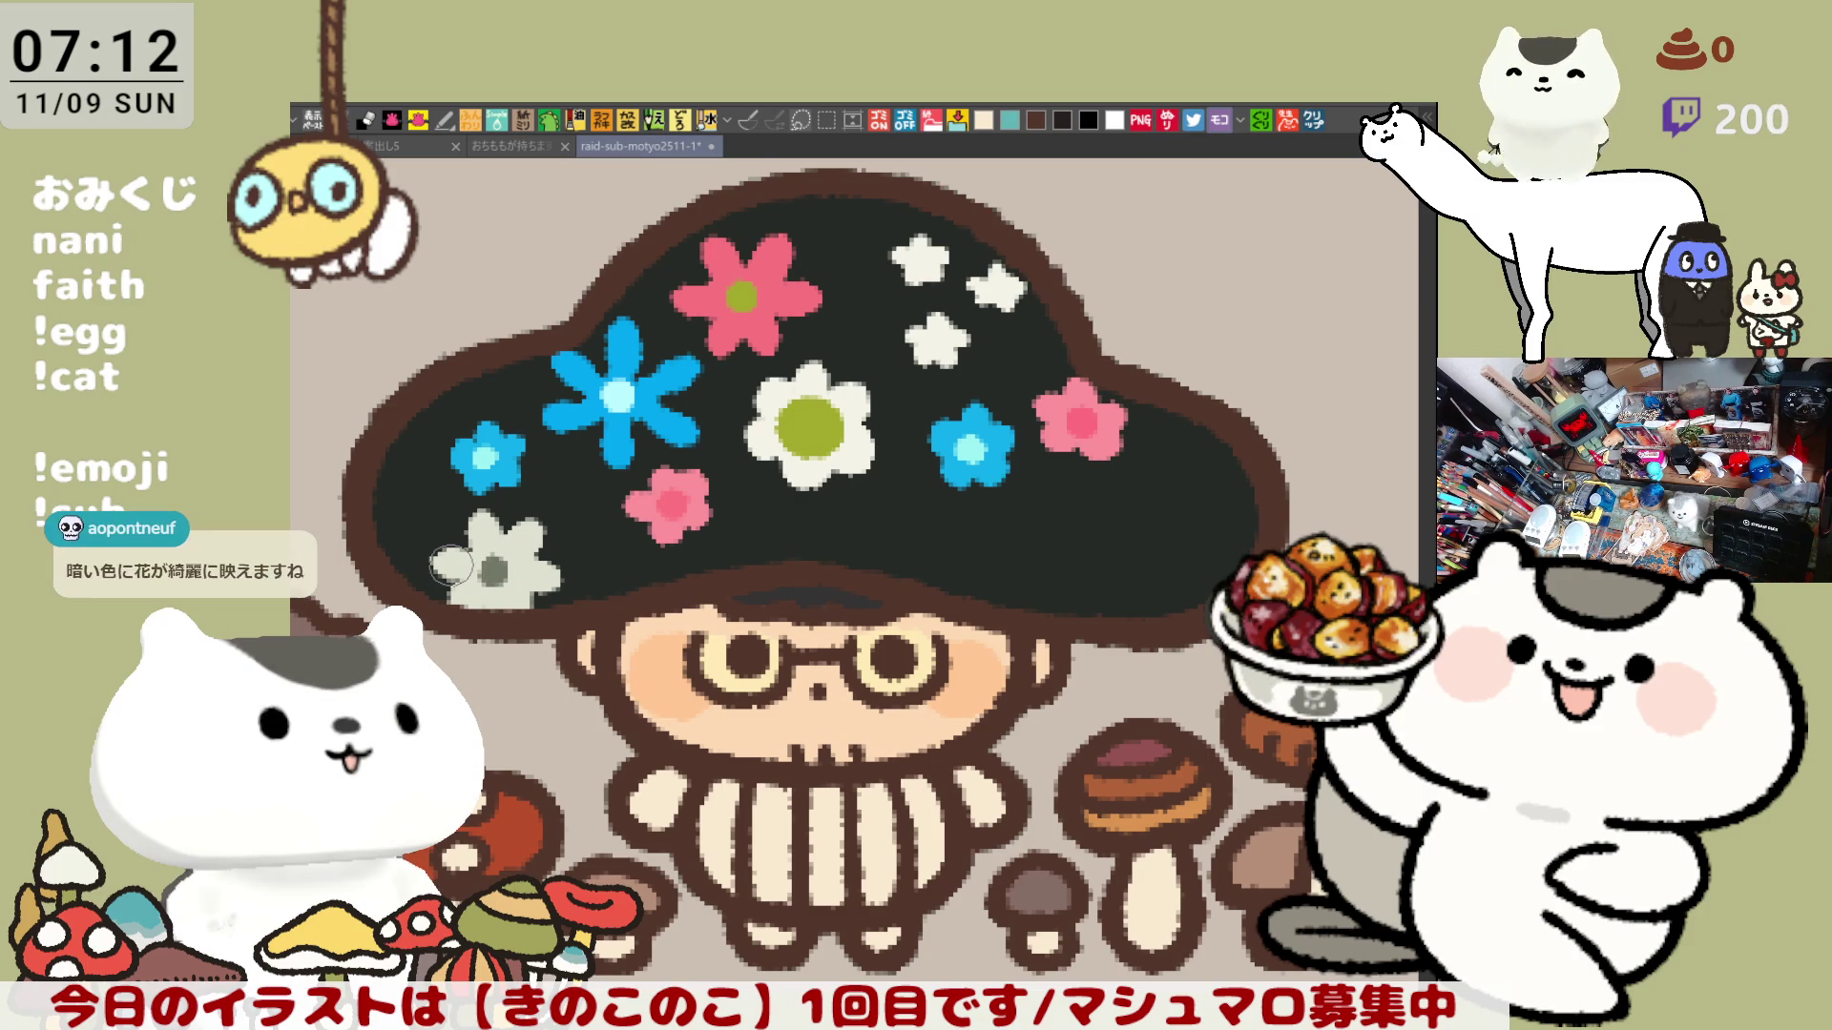
key("ctrl+0")
scroll(518, 465, "down", 2)
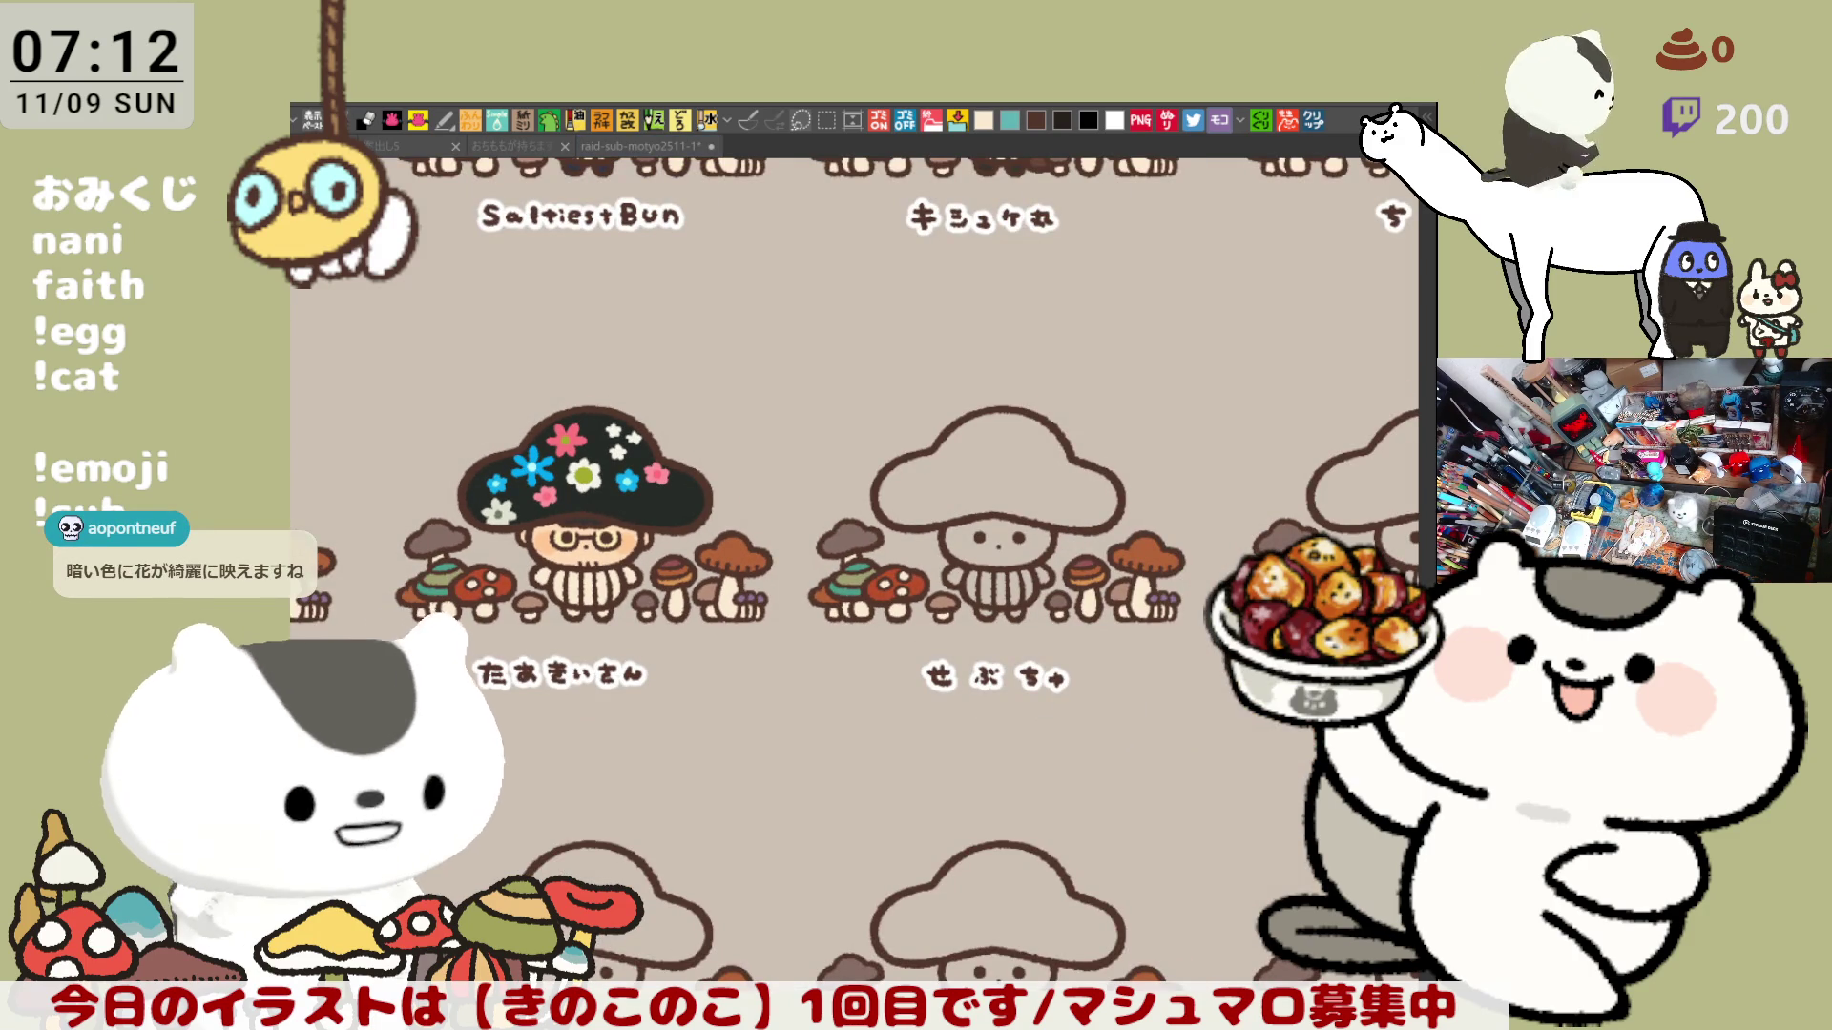
left_click(1314, 119)
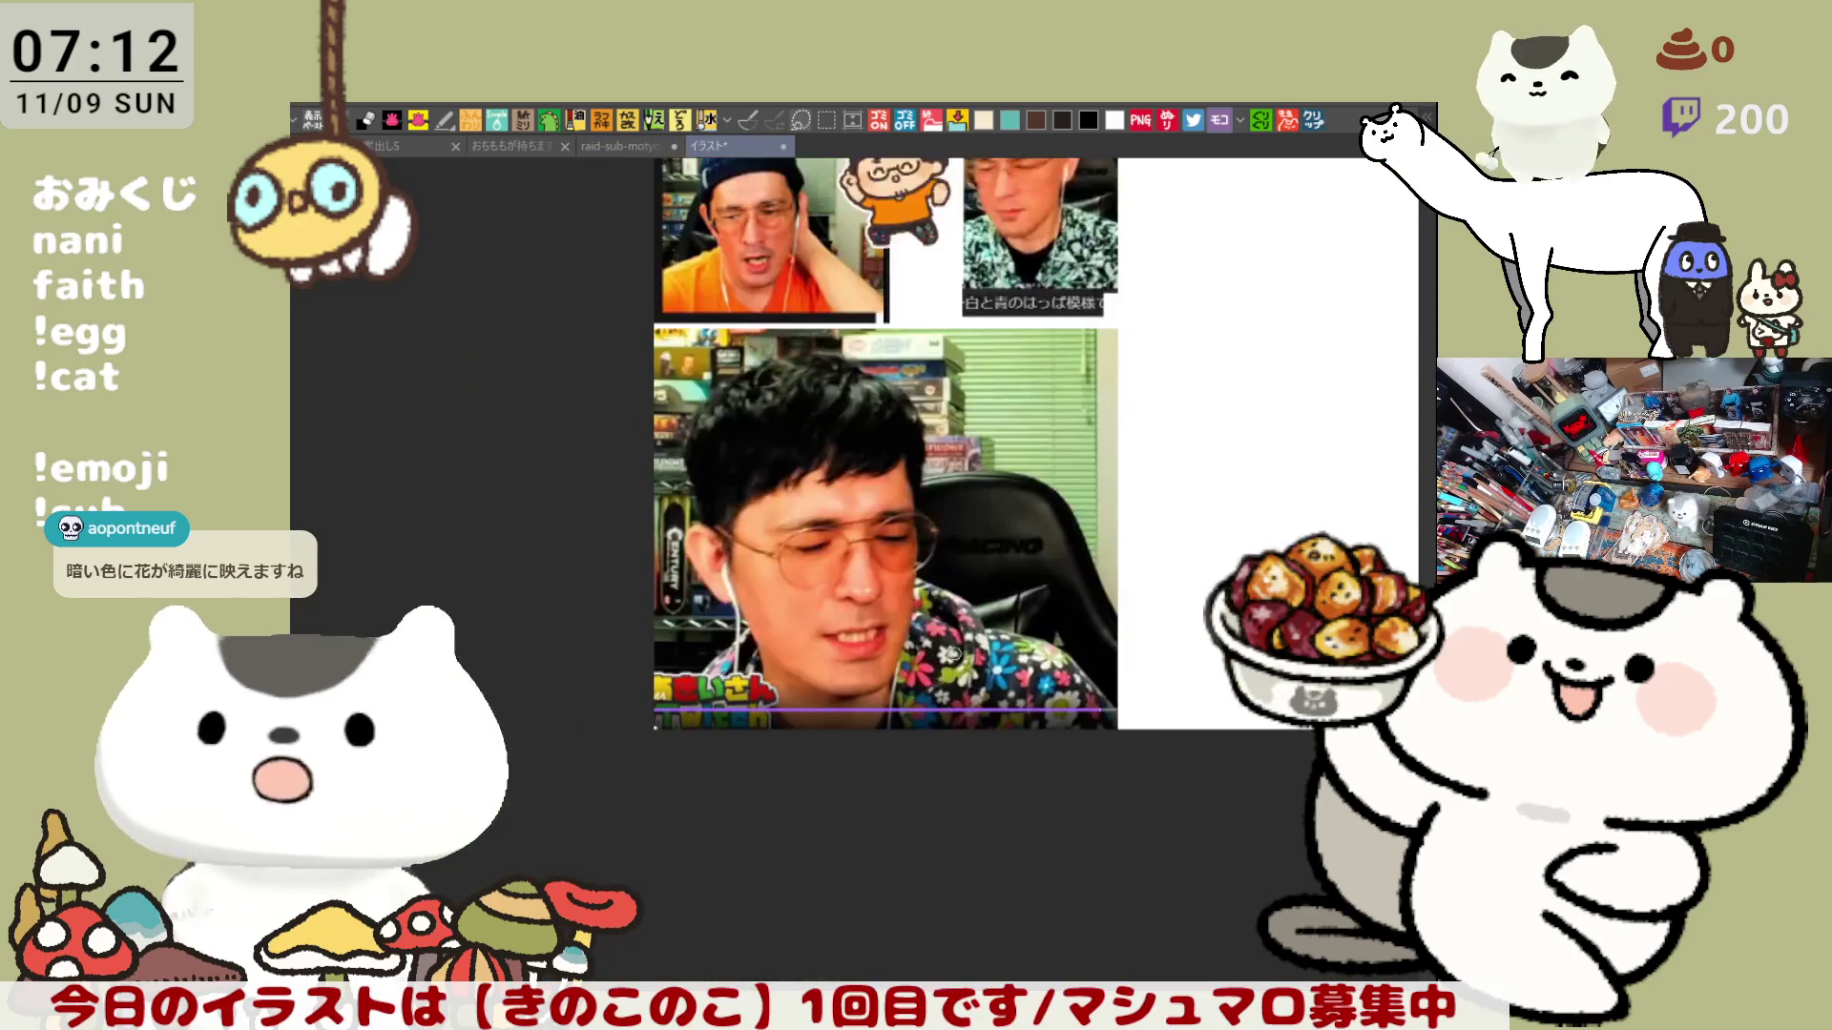
scroll(896, 495, "up", 5)
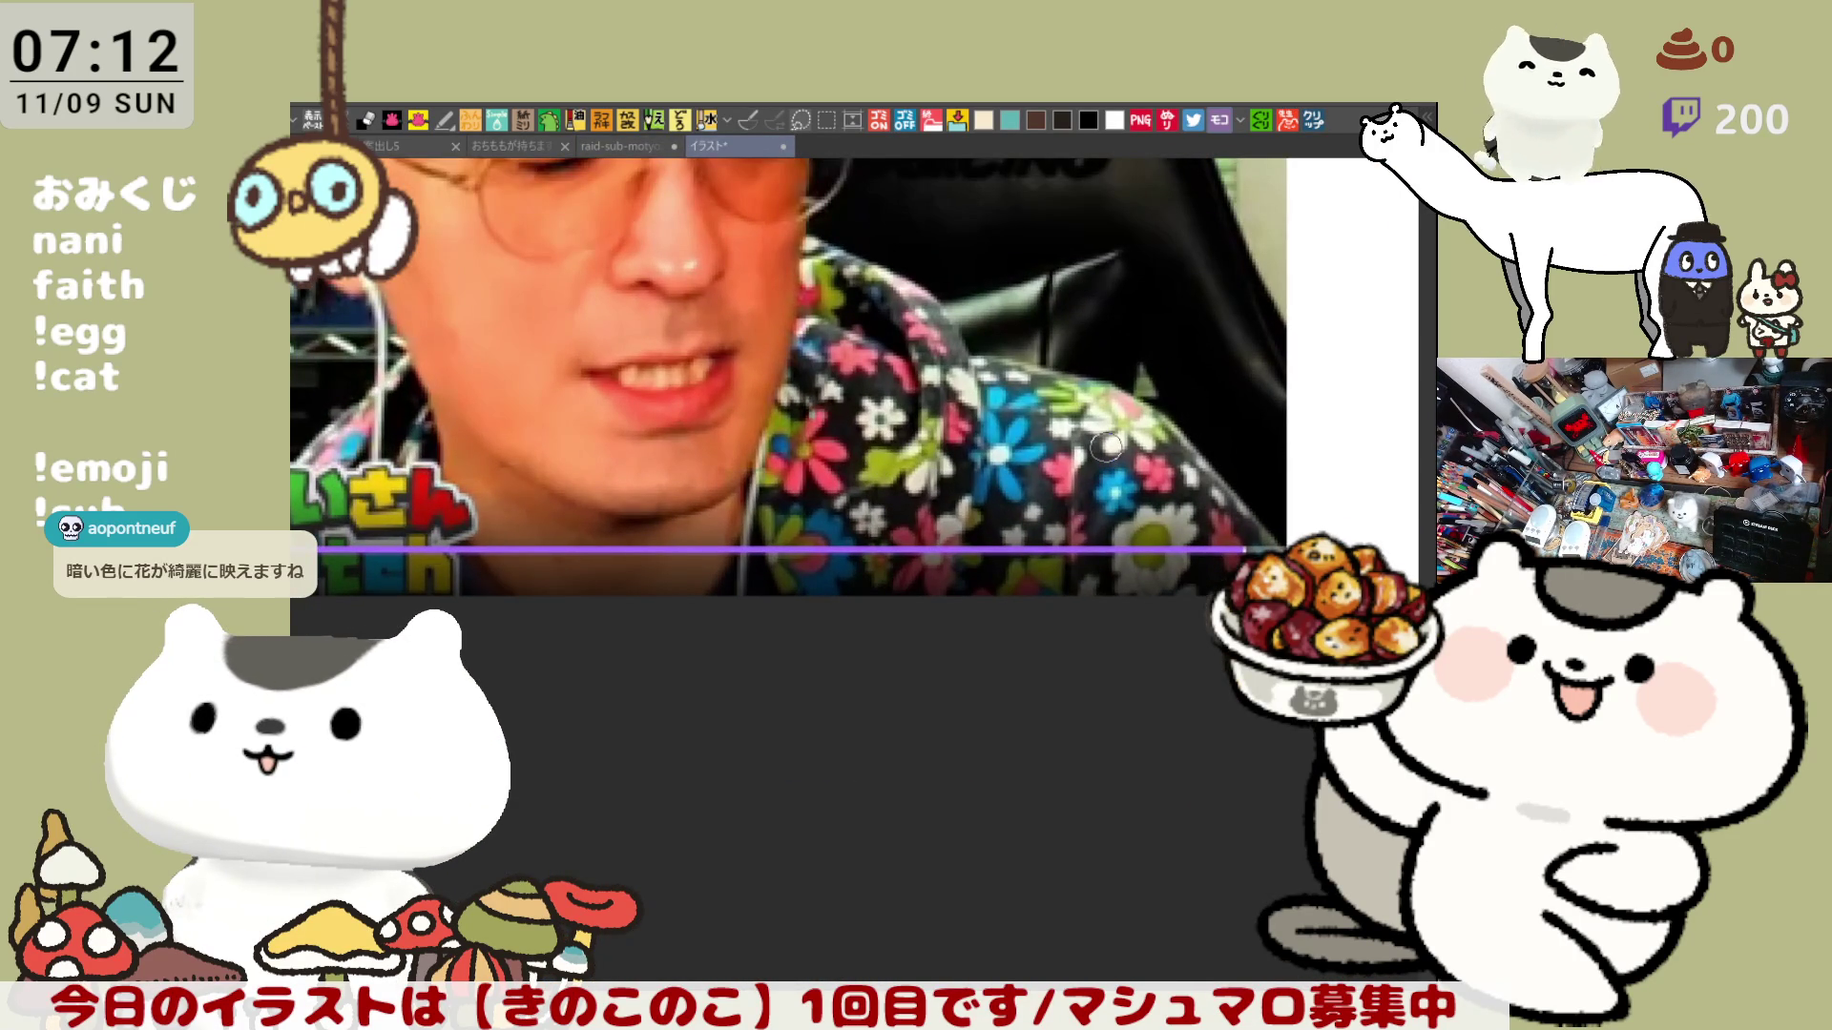
scroll(1106, 445, "down", 3)
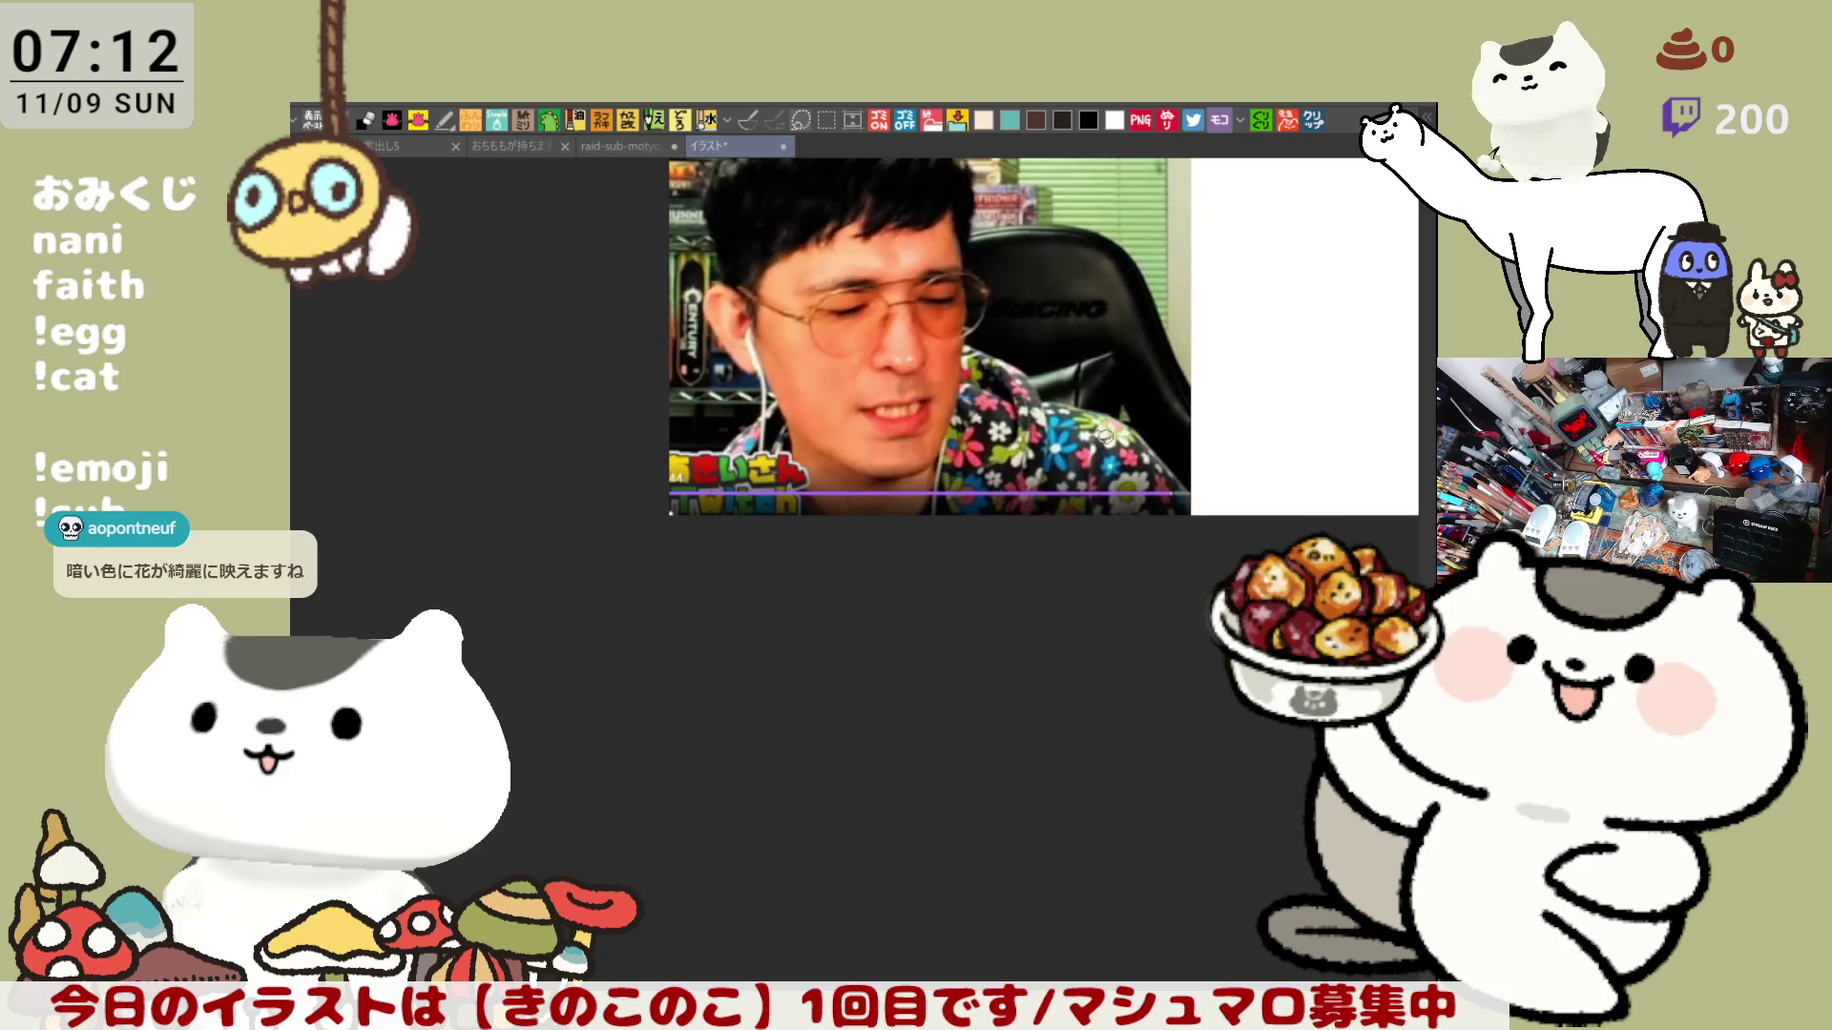
left_click_drag(1165, 345, 1097, 384)
scroll(1103, 389, "down", 1)
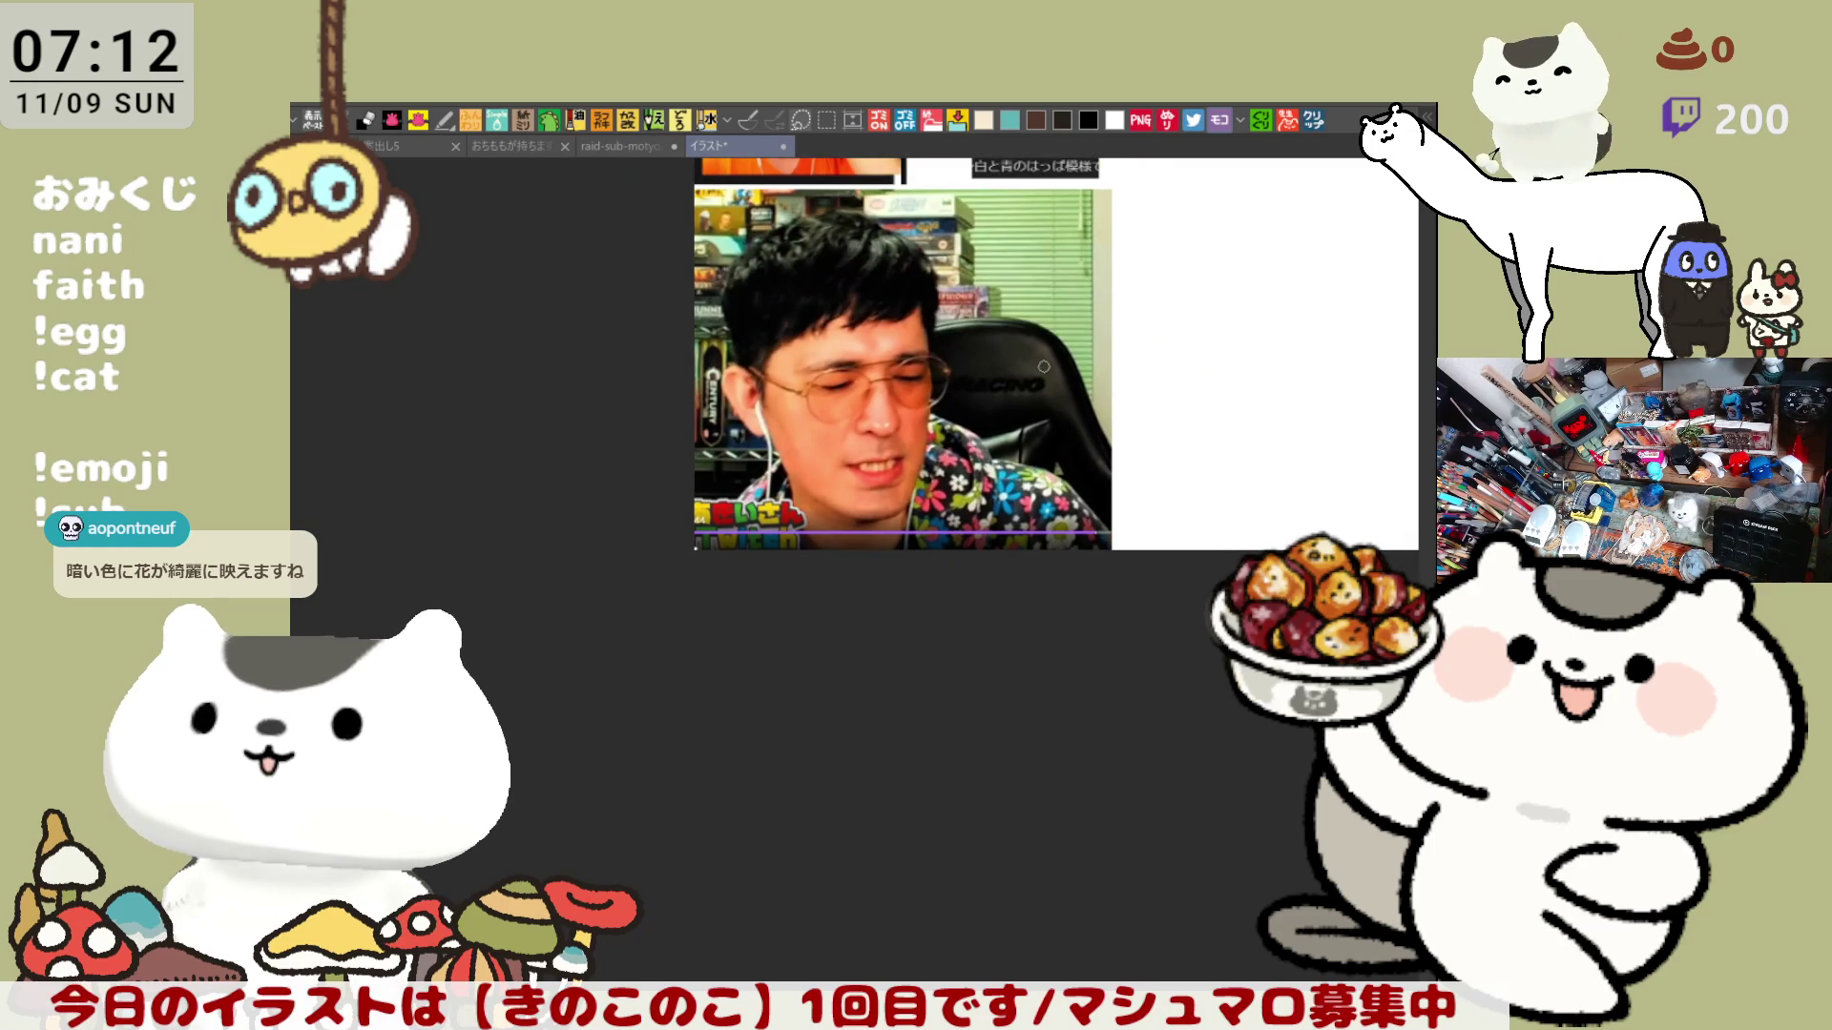
scroll(1044, 366, "down", 1)
scroll(1098, 347, "up", 1)
left_click_drag(1106, 288, 1054, 606)
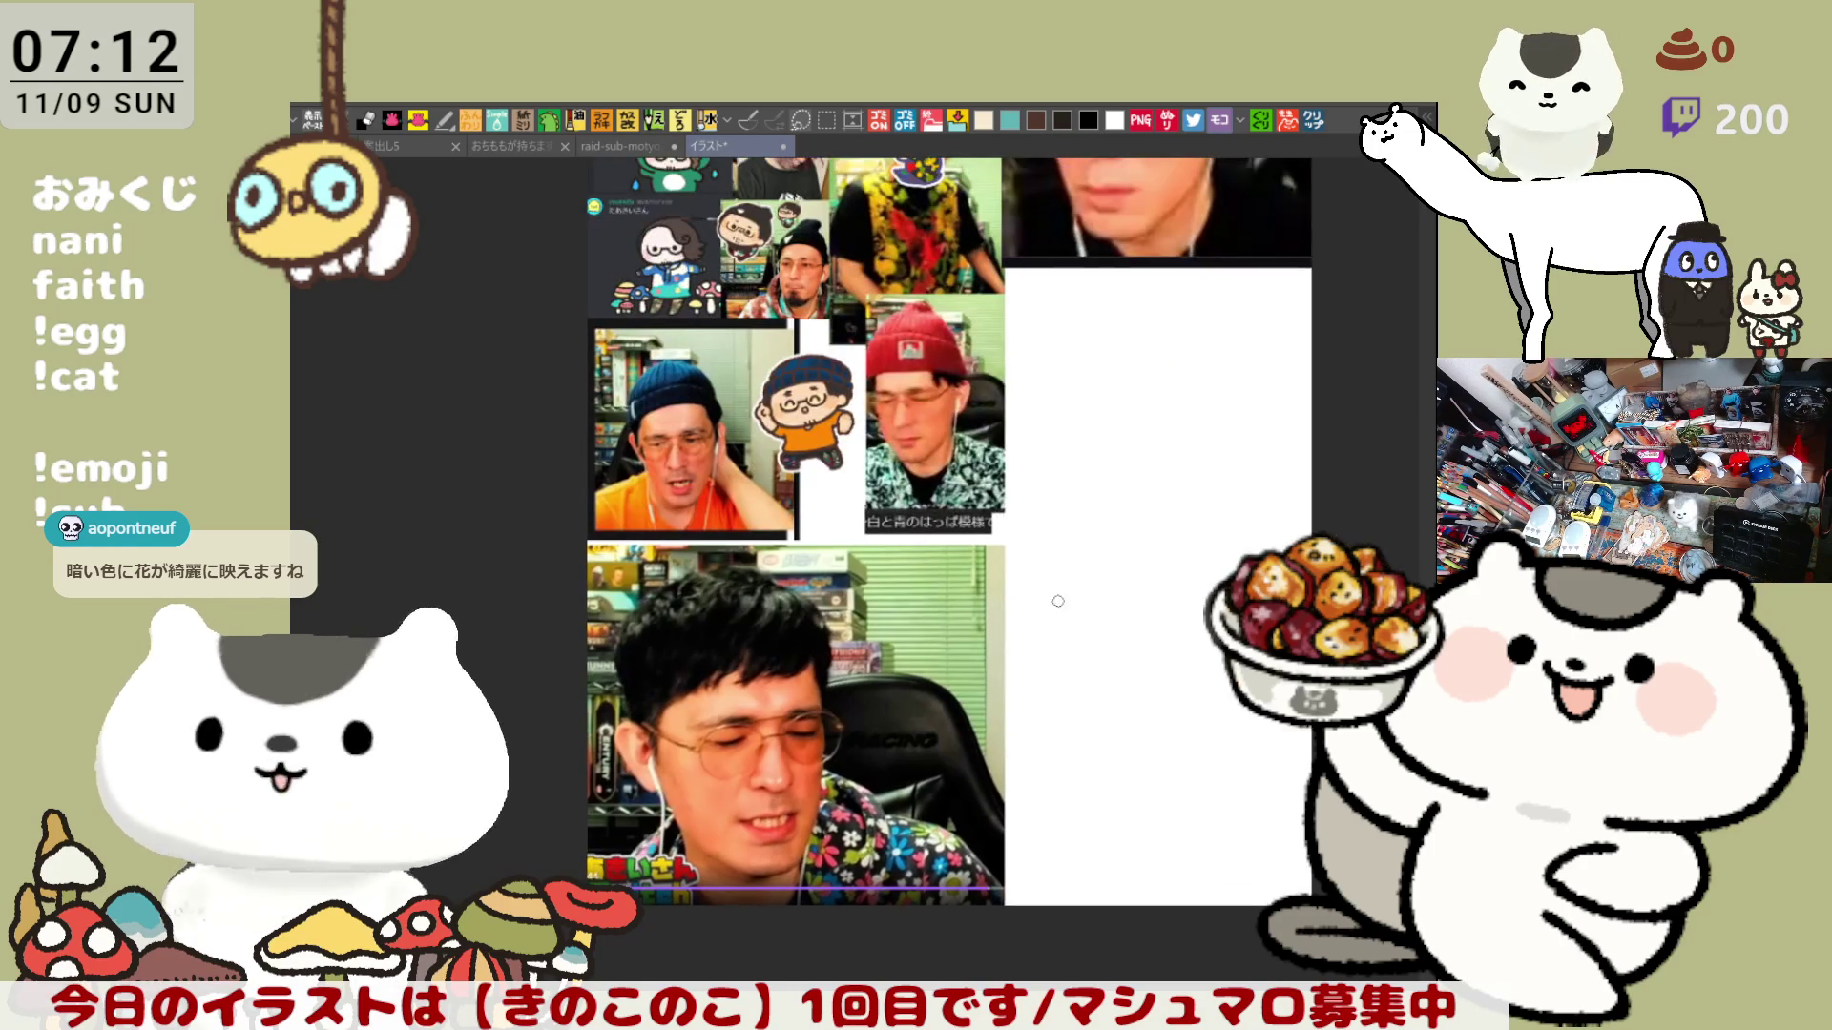
scroll(960, 522, "up", 1)
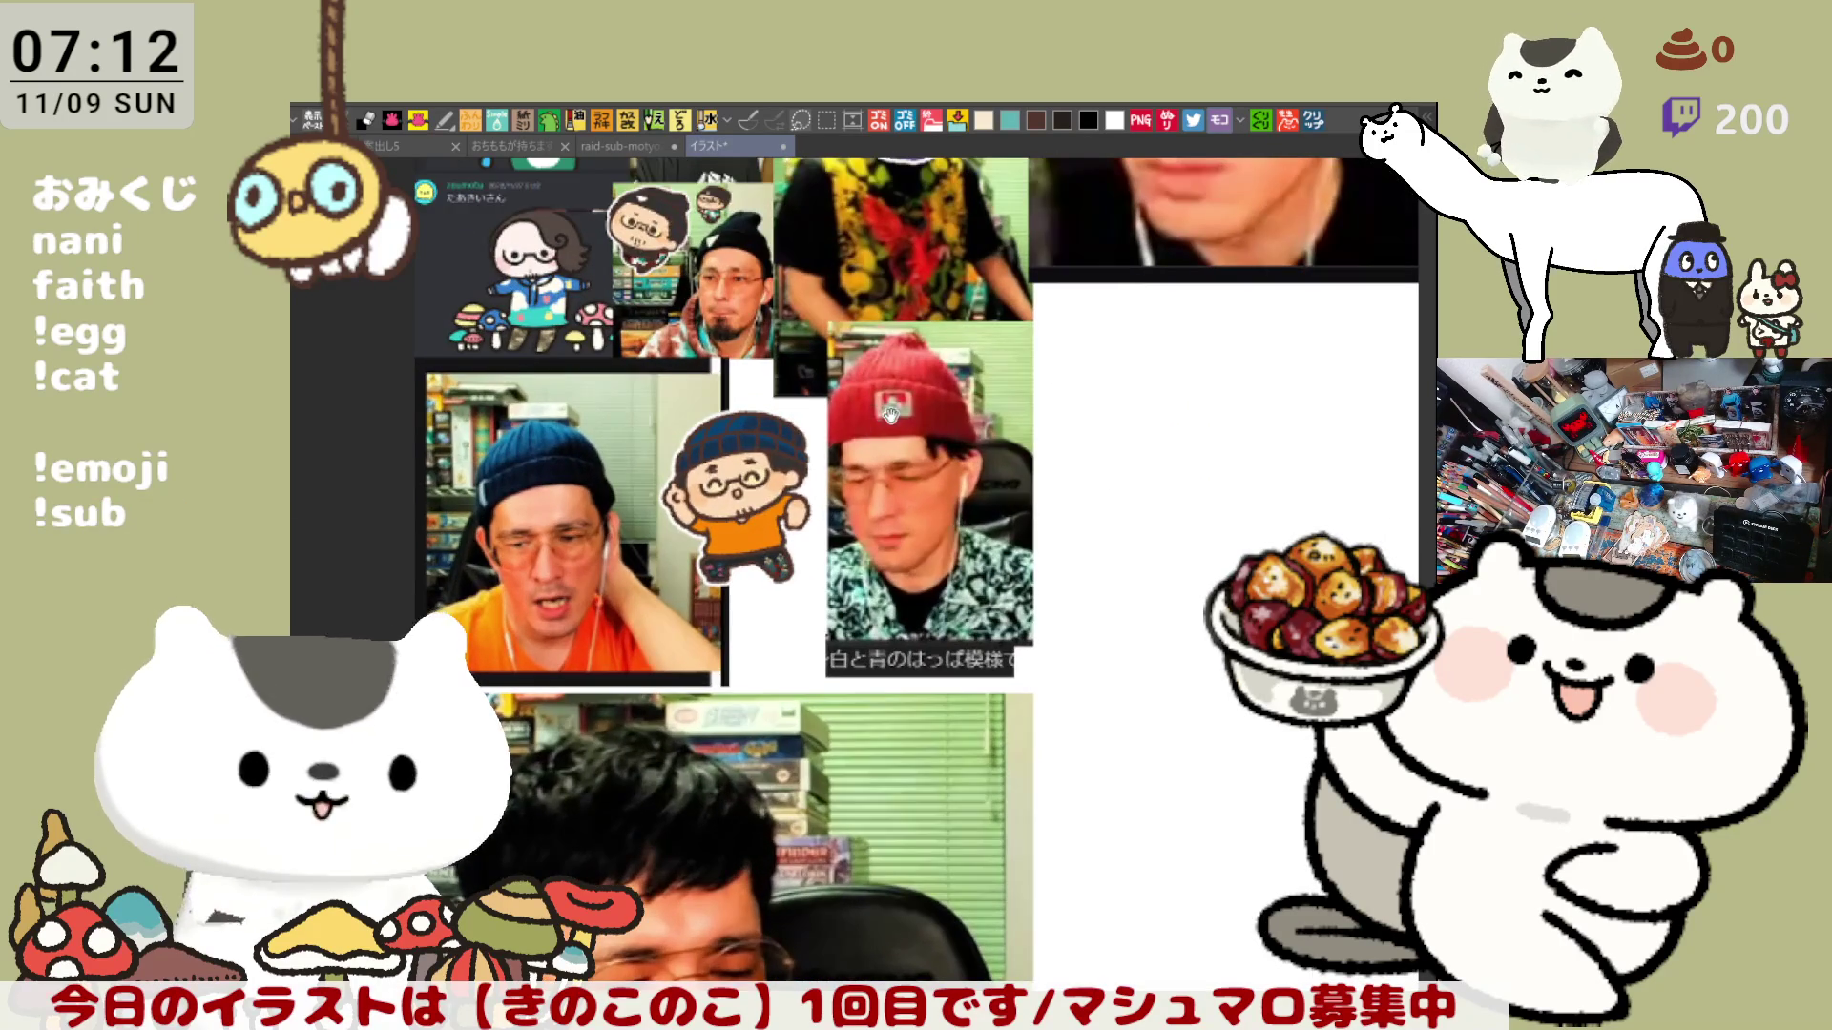
left_click_drag(890, 413, 933, 558)
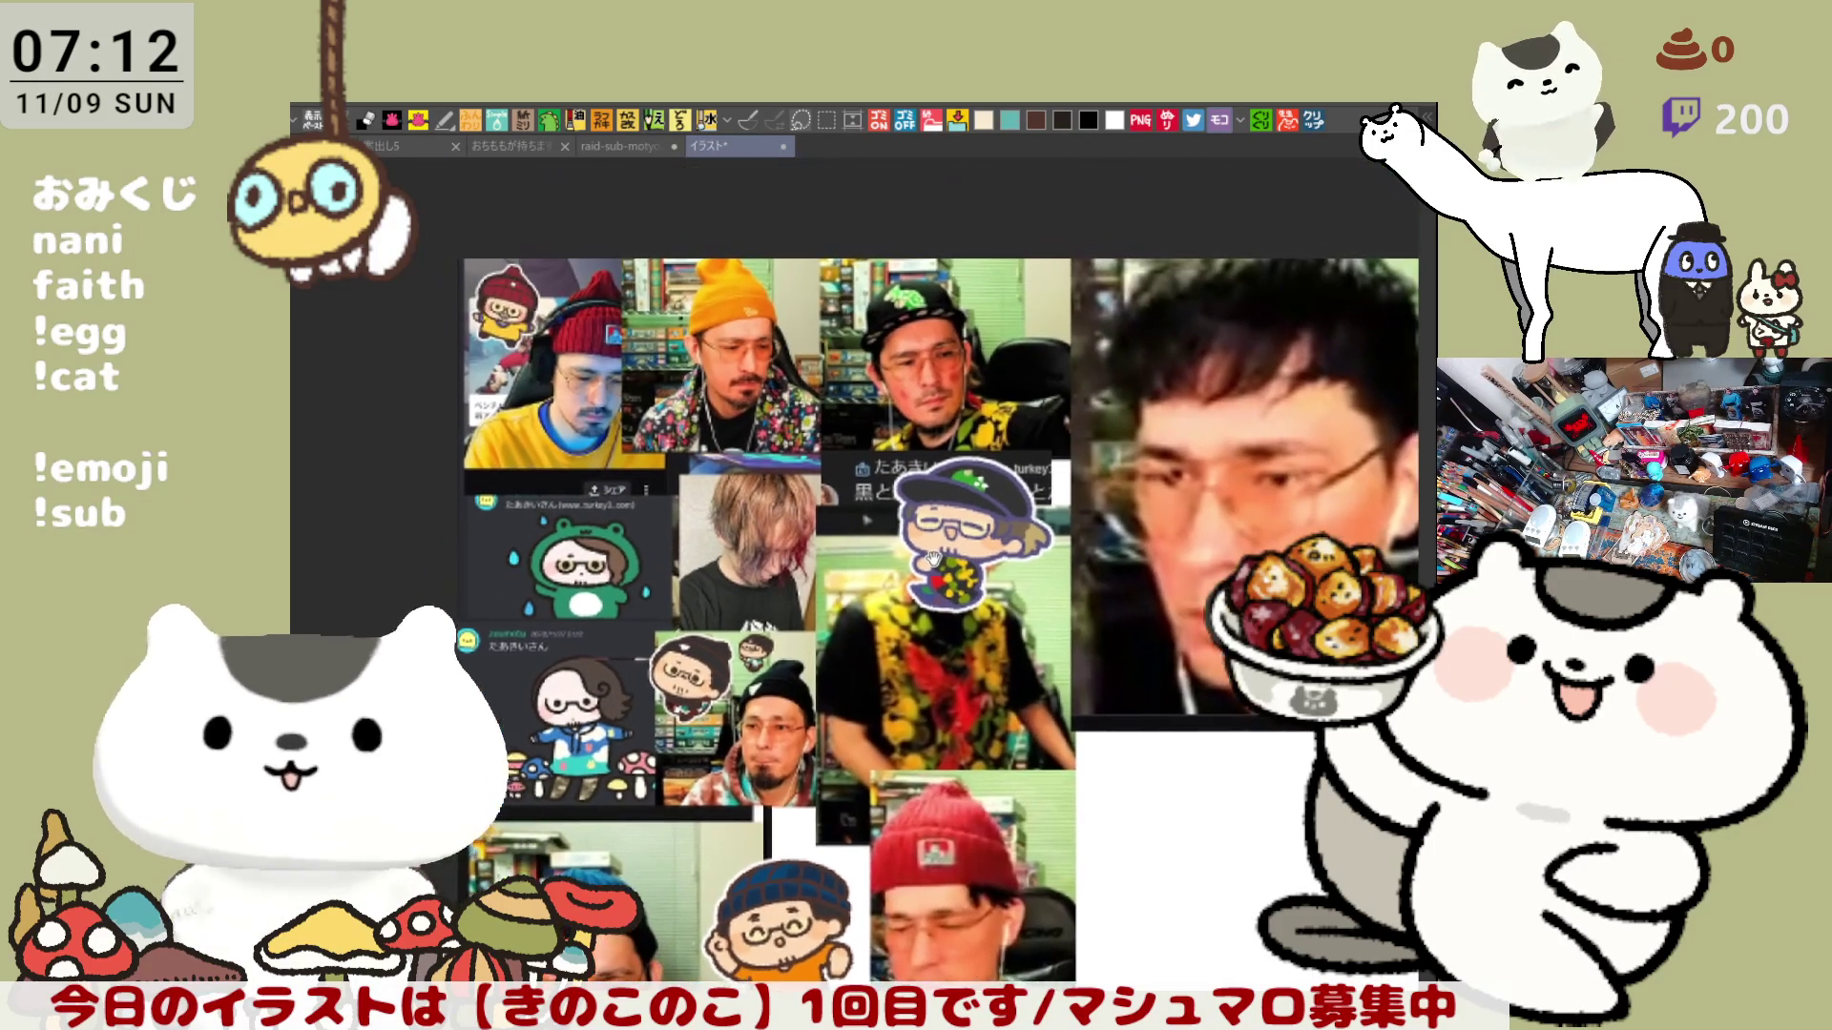
scroll(763, 396, "up", 5)
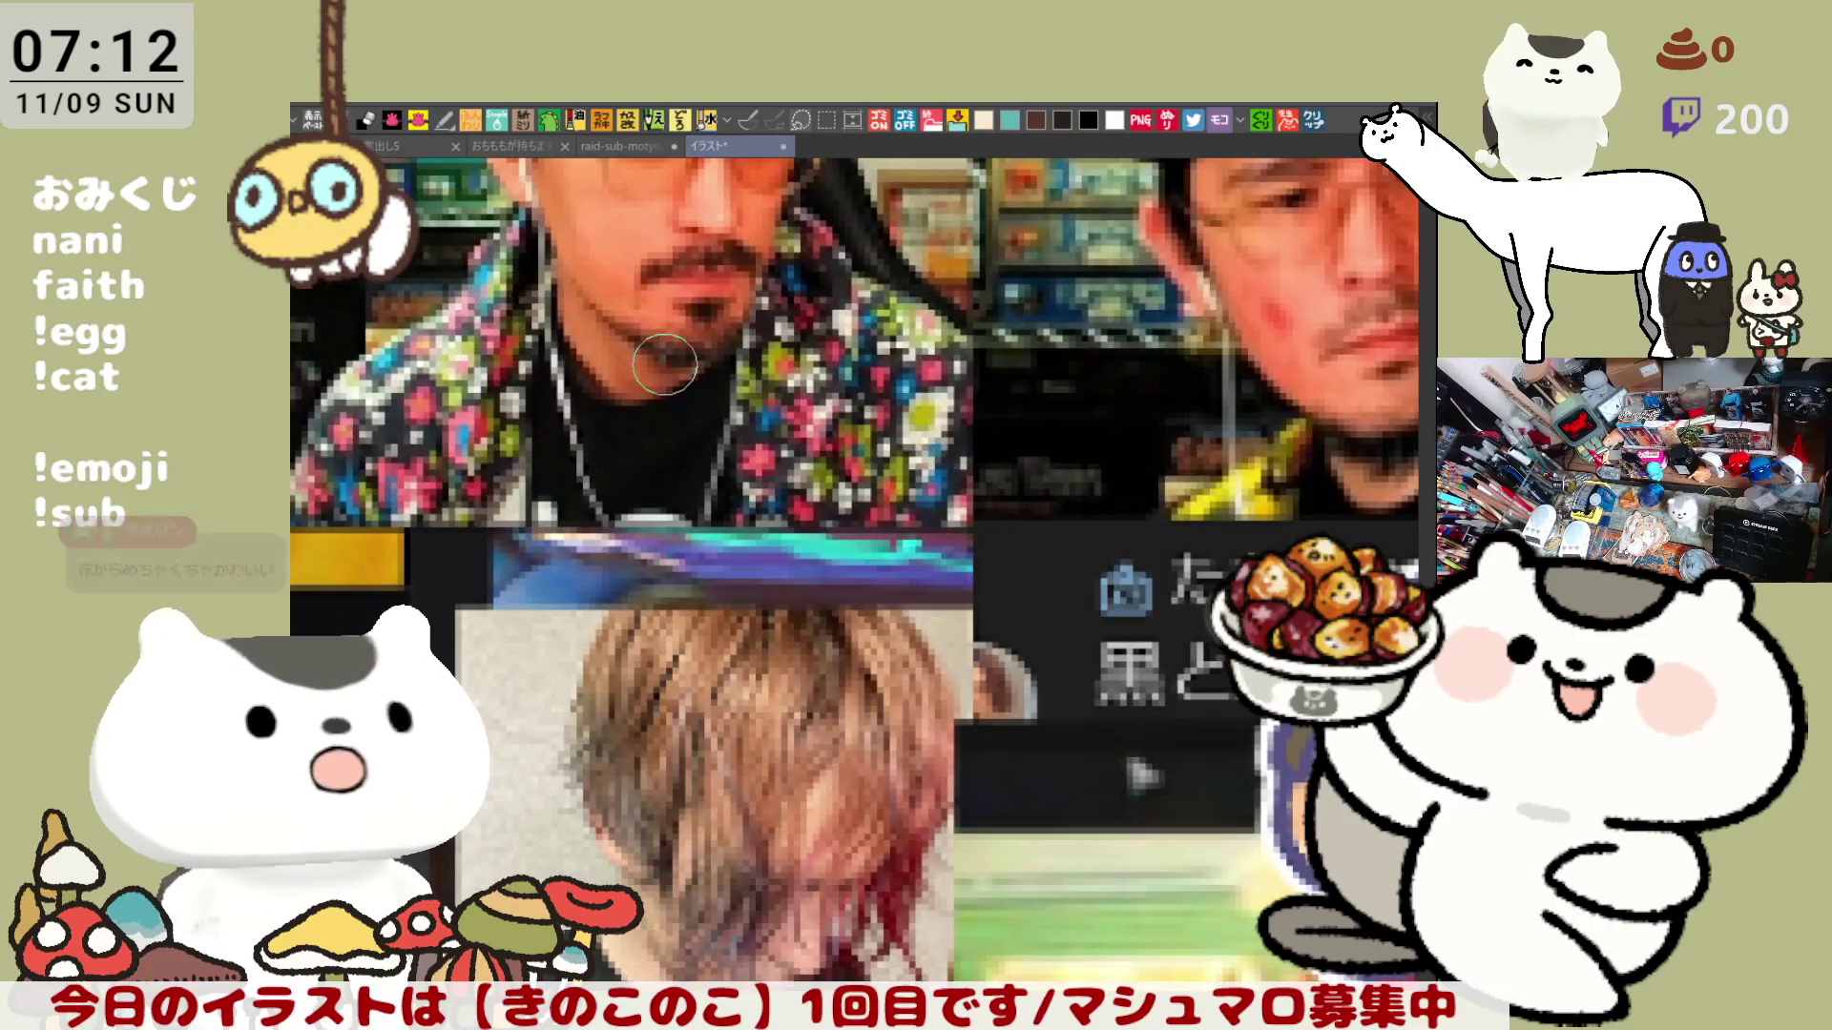
scroll(664, 364, "down", 6)
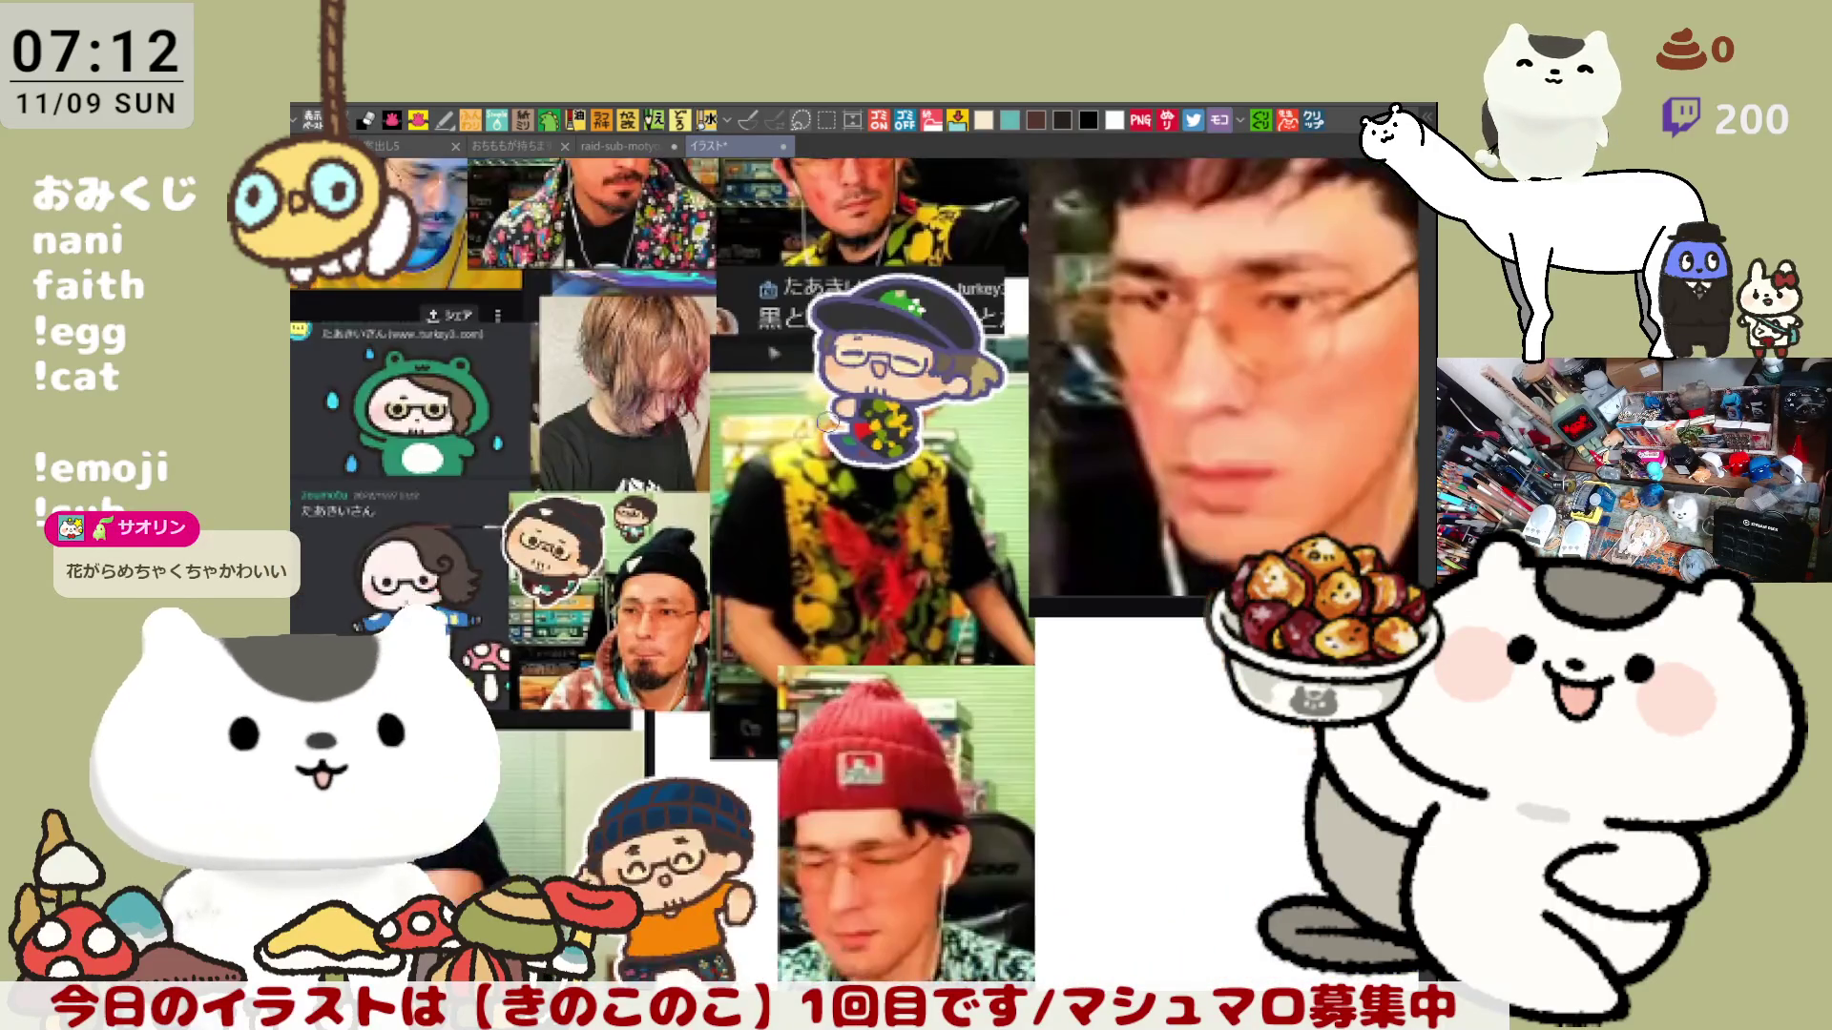
scroll(828, 422, "down", 4)
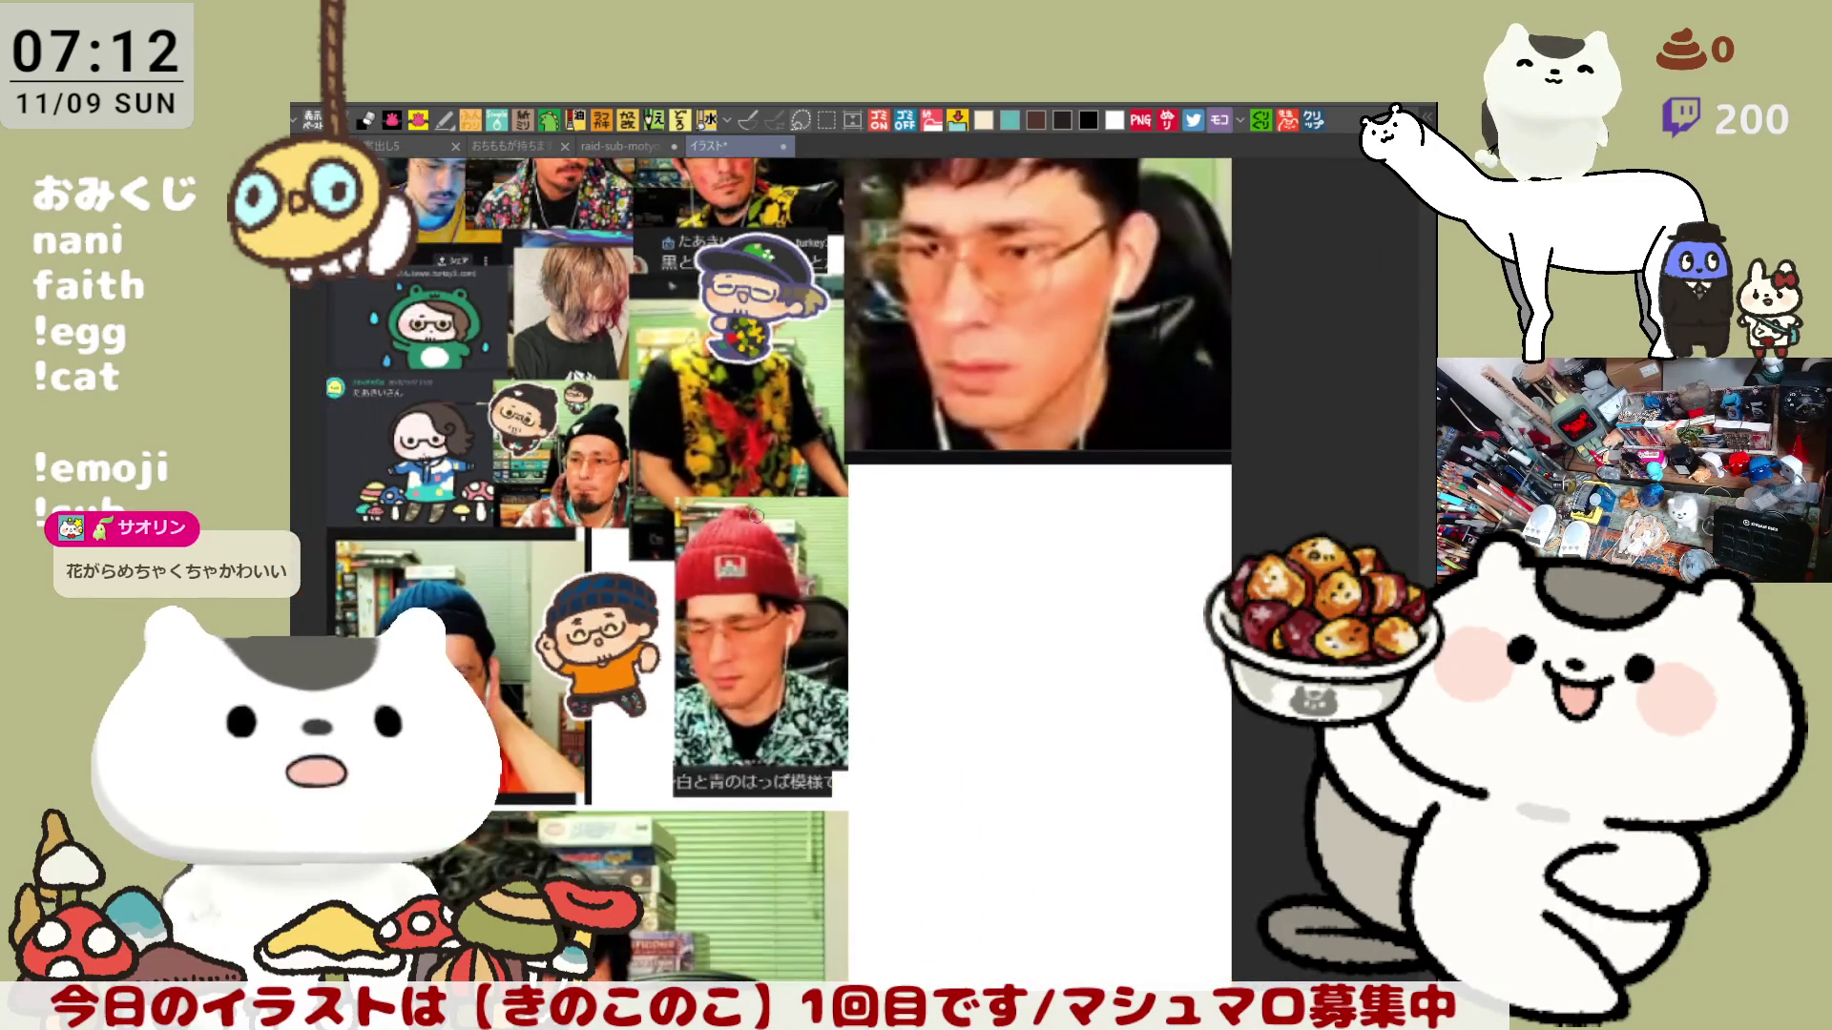
scroll(753, 491, "down", 2)
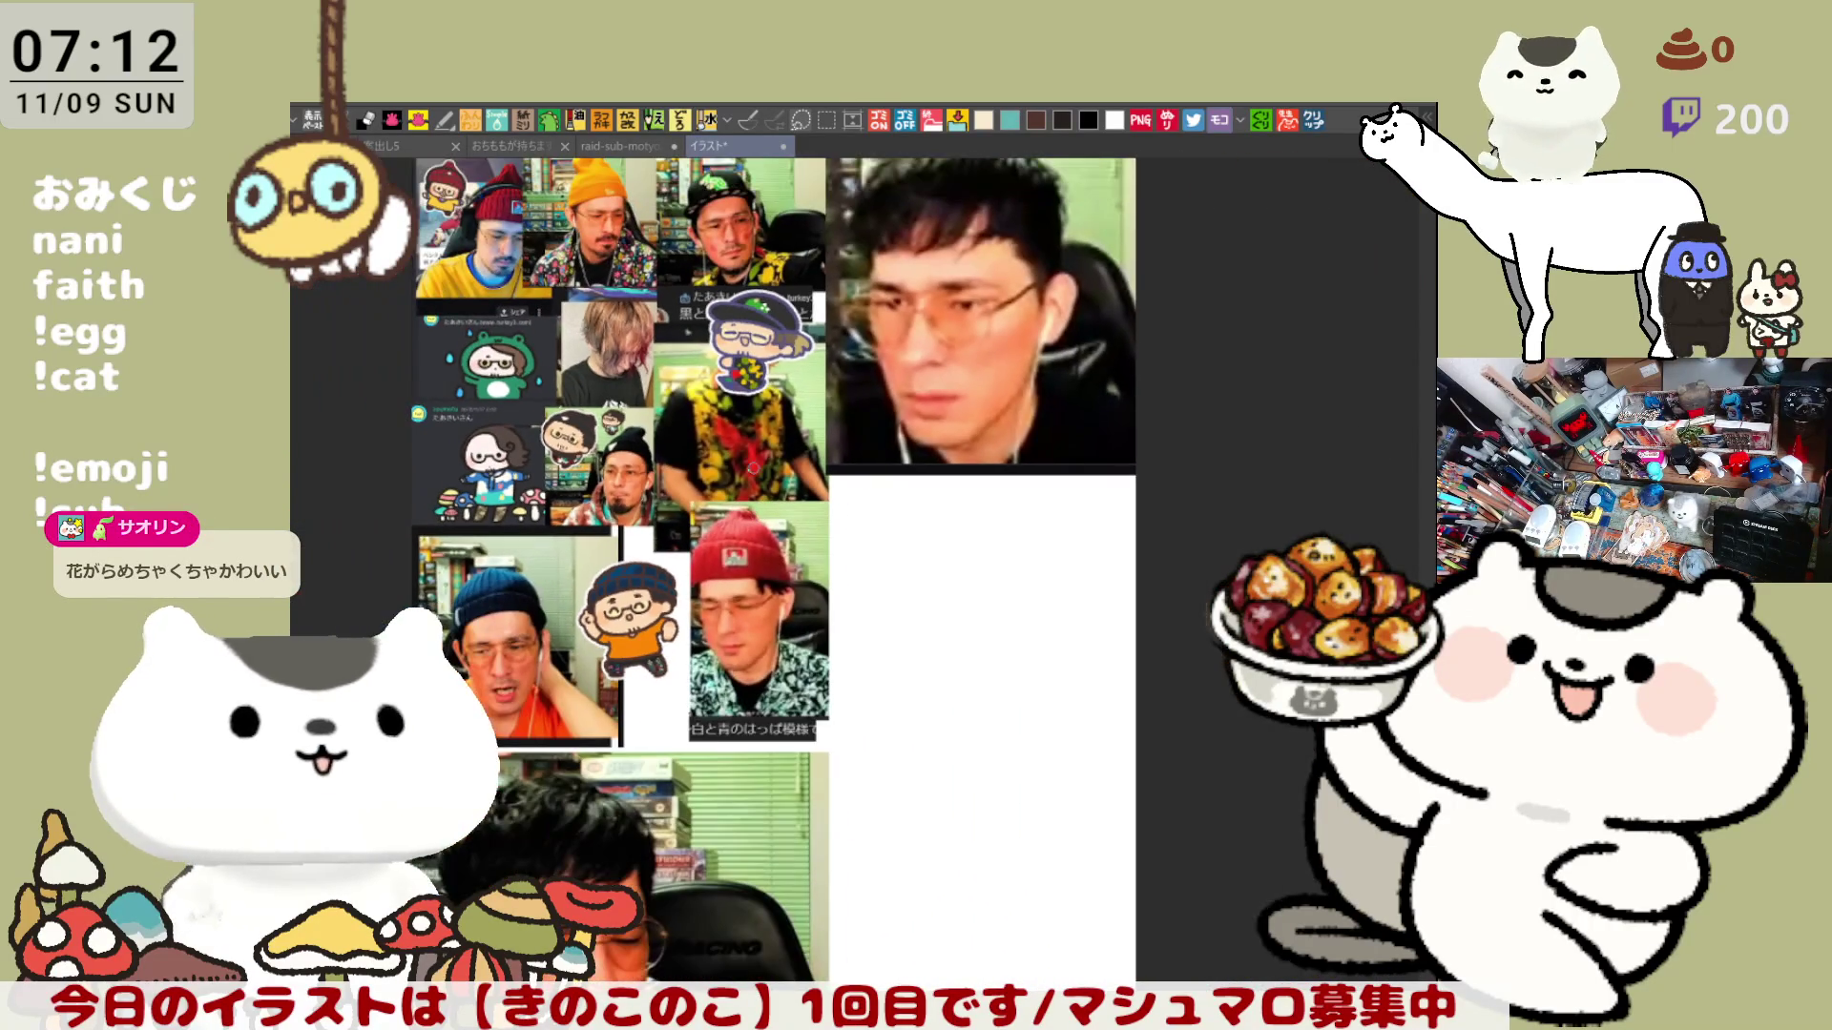
left_click(784, 147)
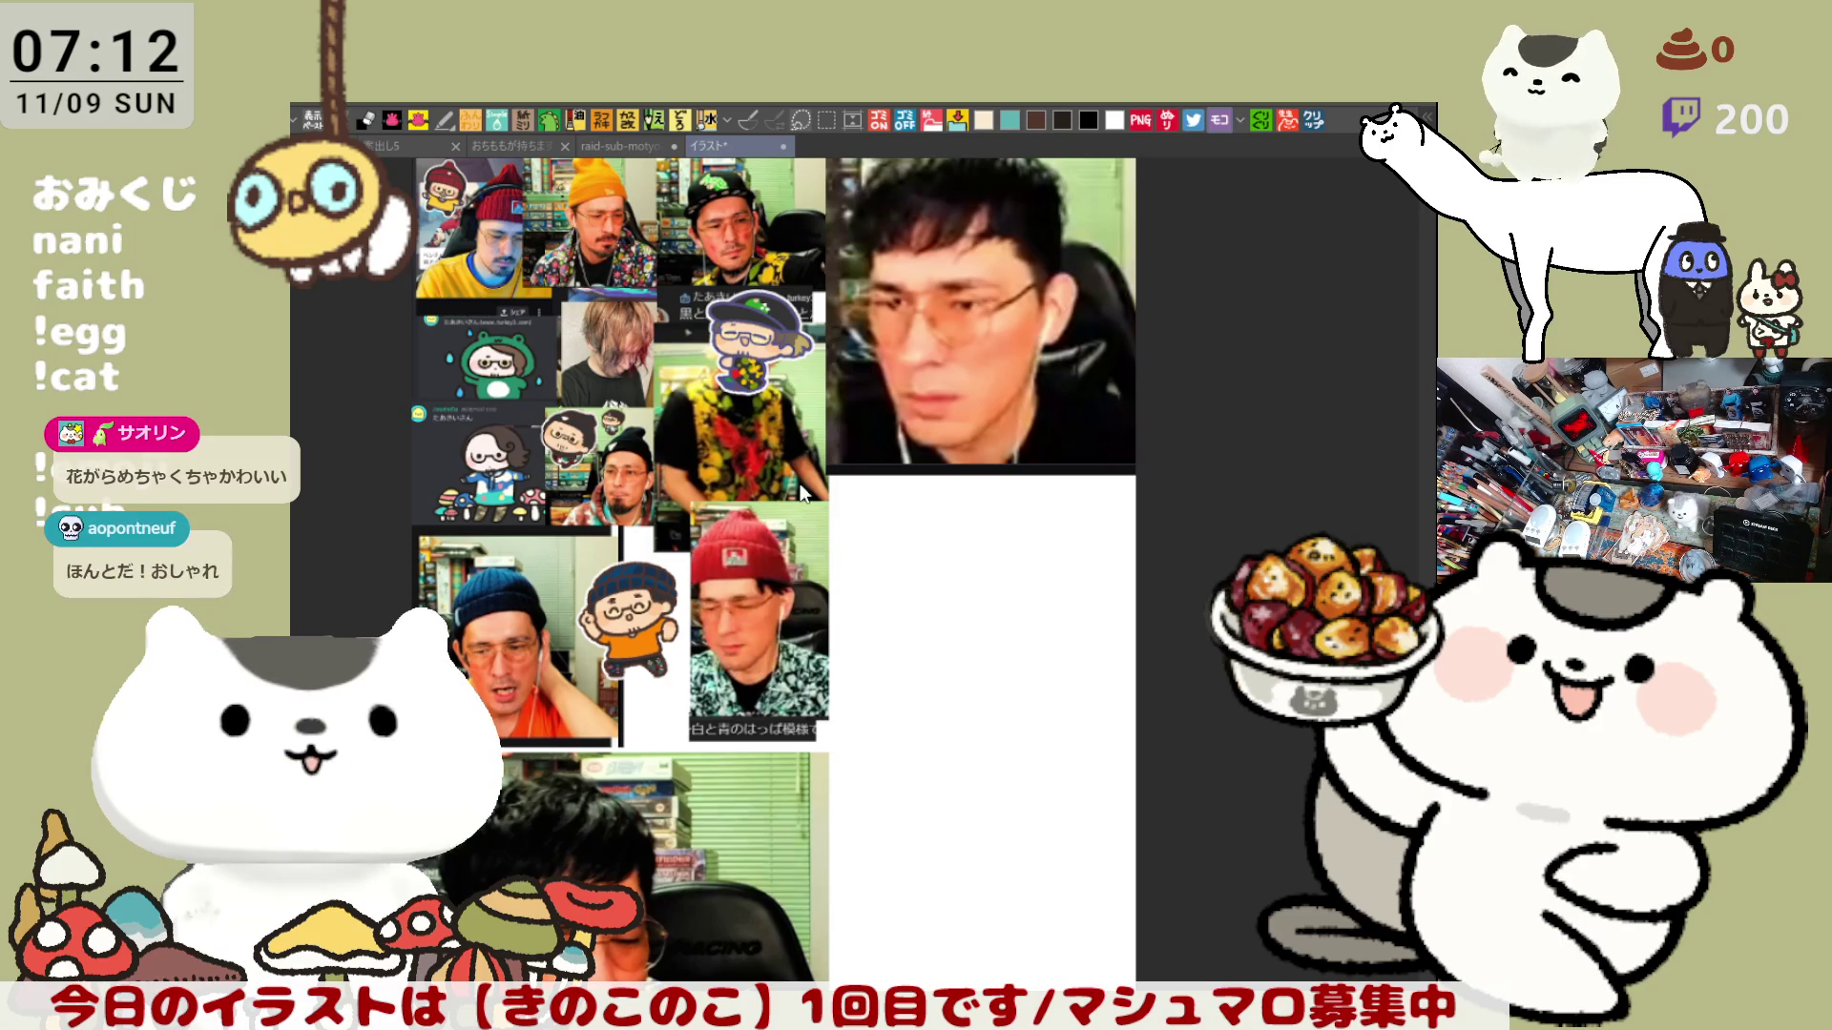
scroll(859, 675, "up", 2)
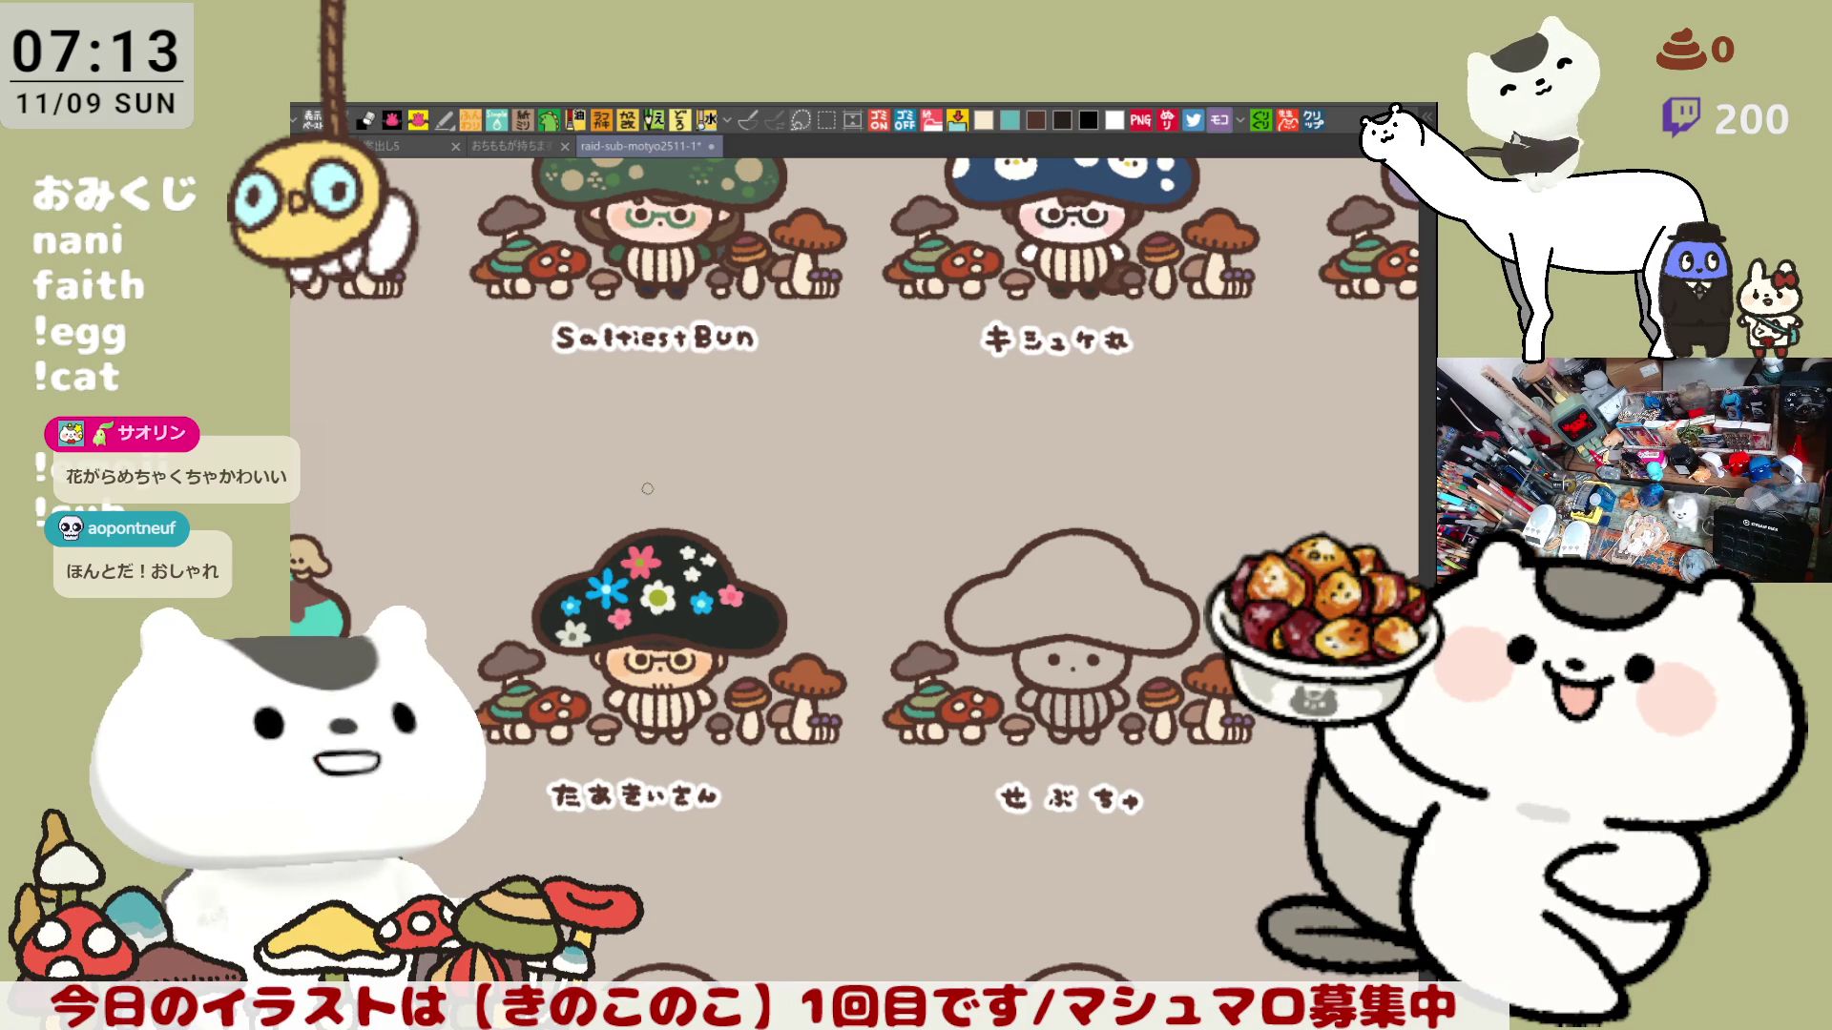
scroll(647, 488, "down", 3)
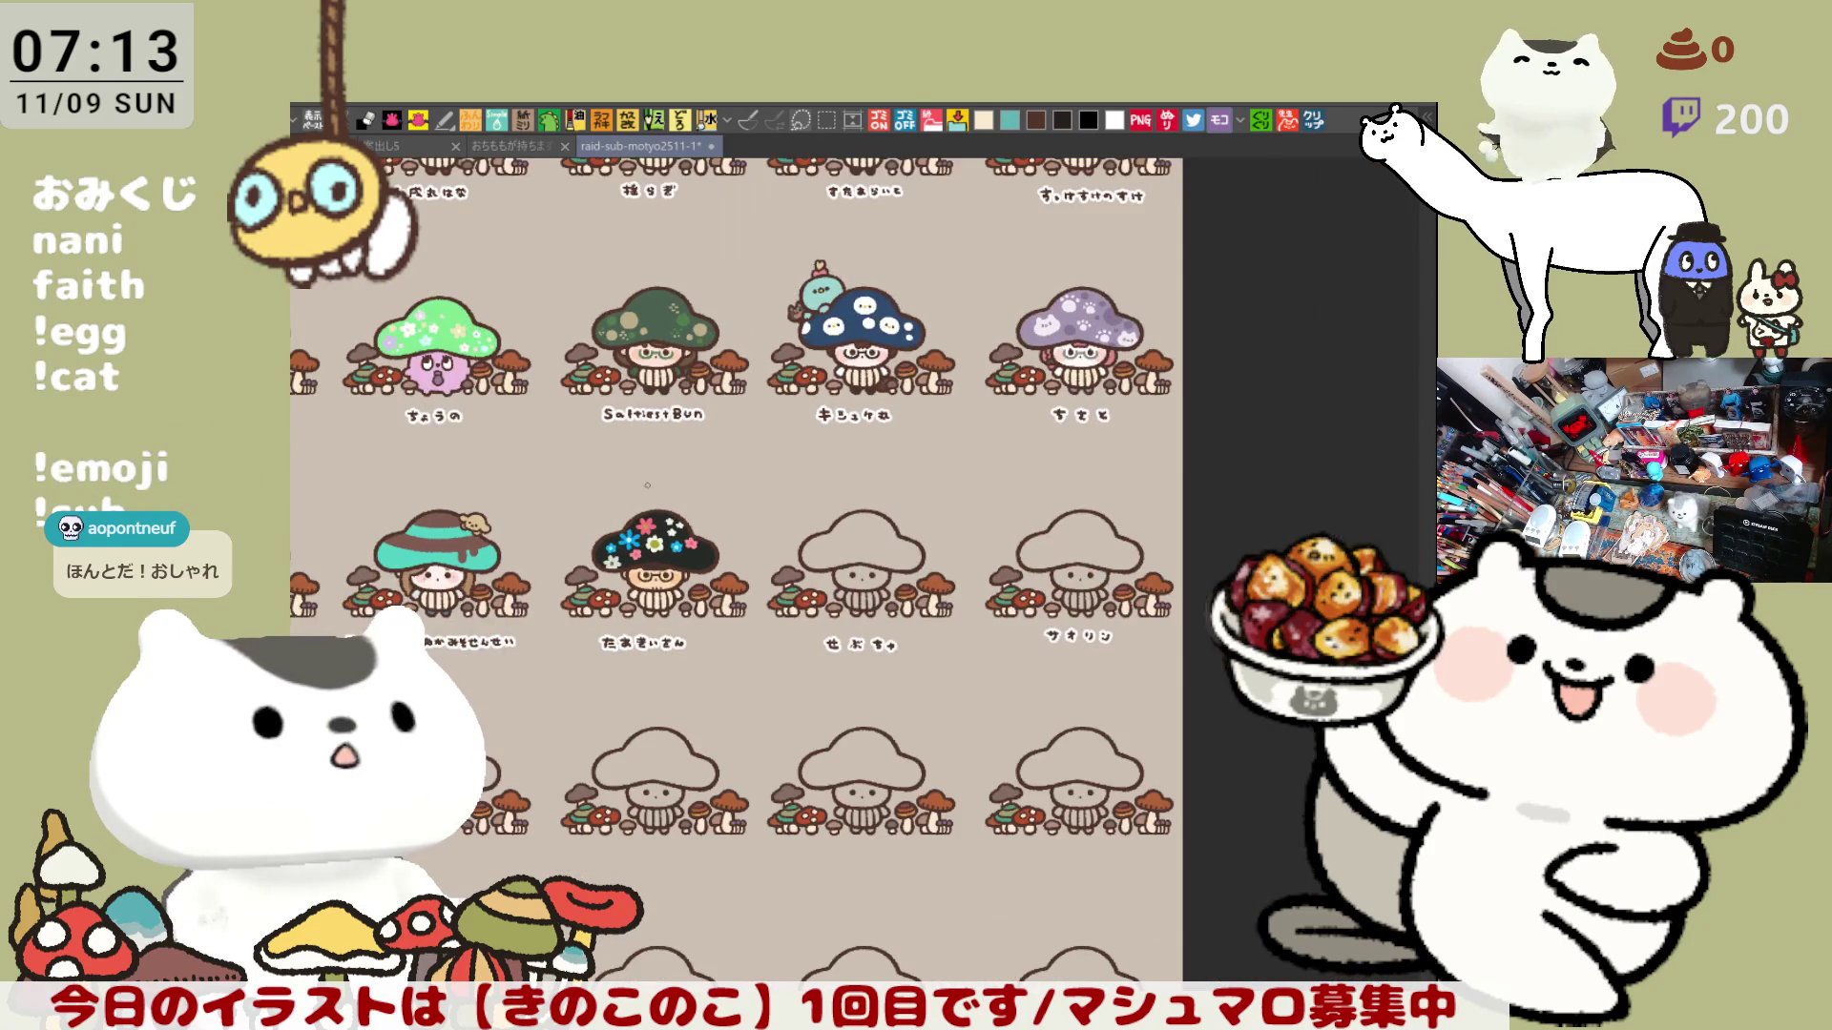
scroll(647, 484, "down", 2)
scroll(647, 485, "up", 1)
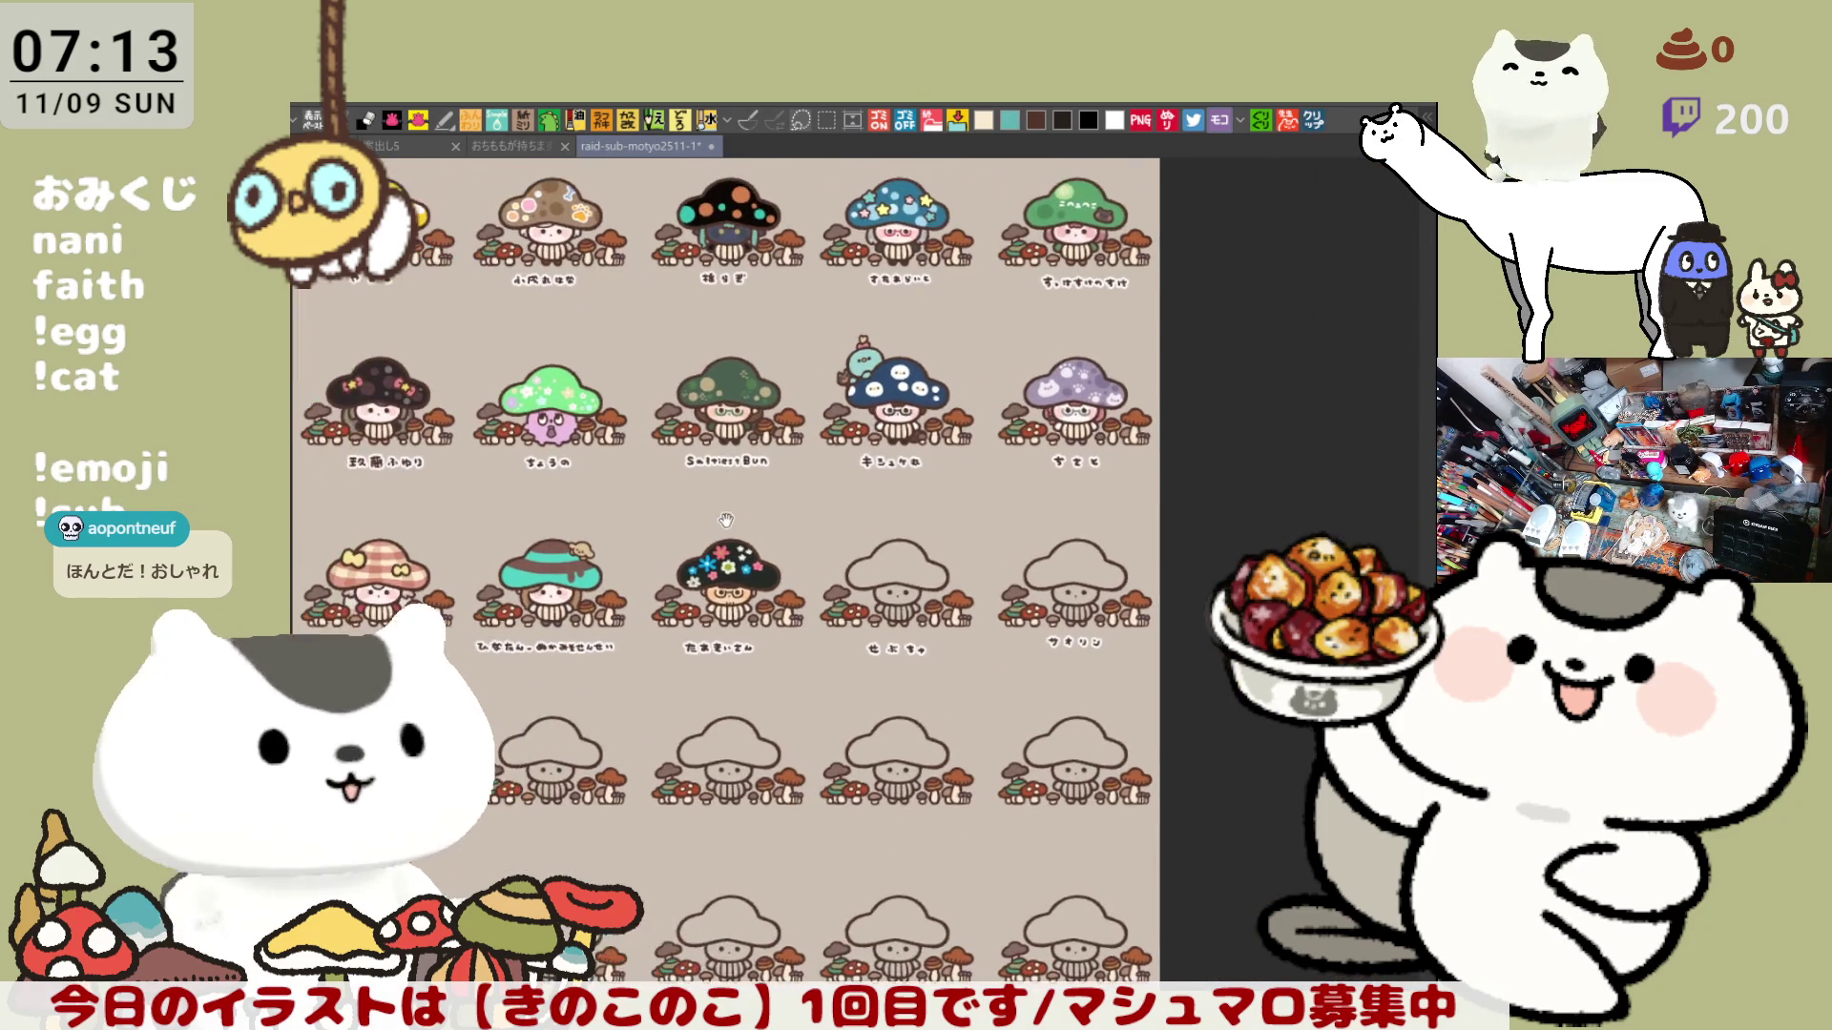
left_click_drag(647, 485, 730, 522)
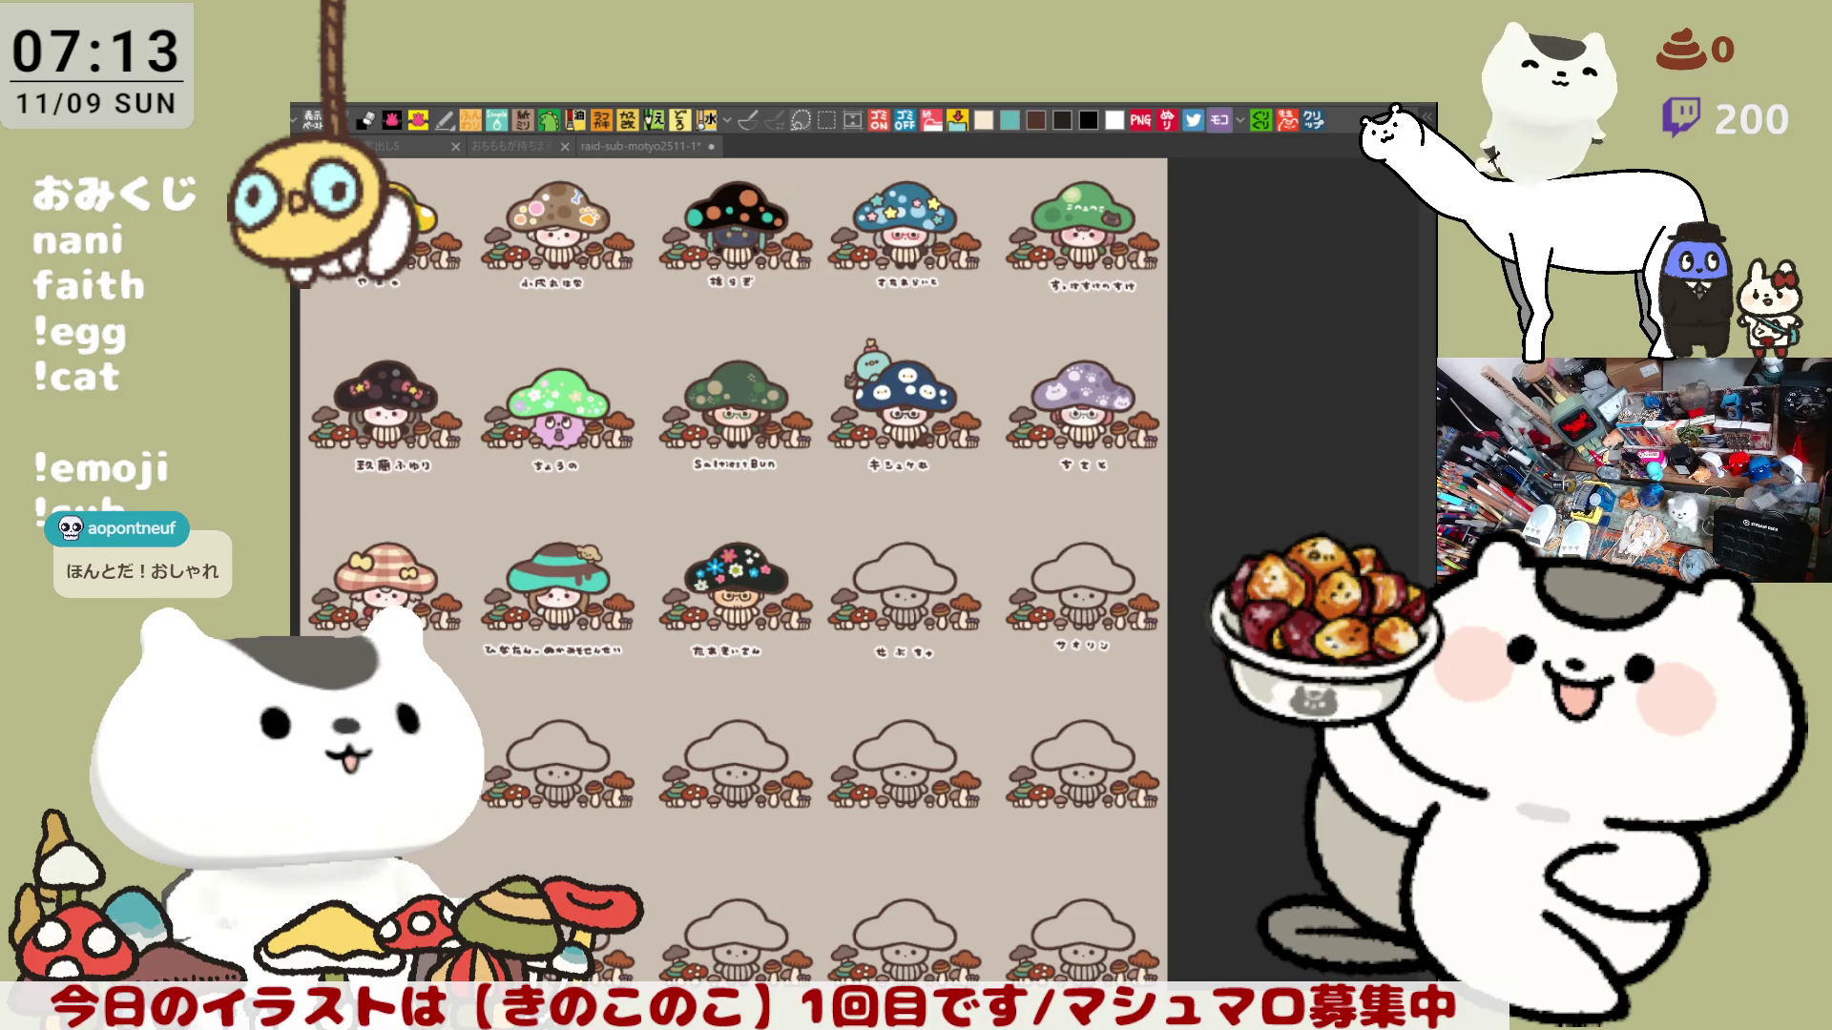
scroll(803, 645, "up", 5)
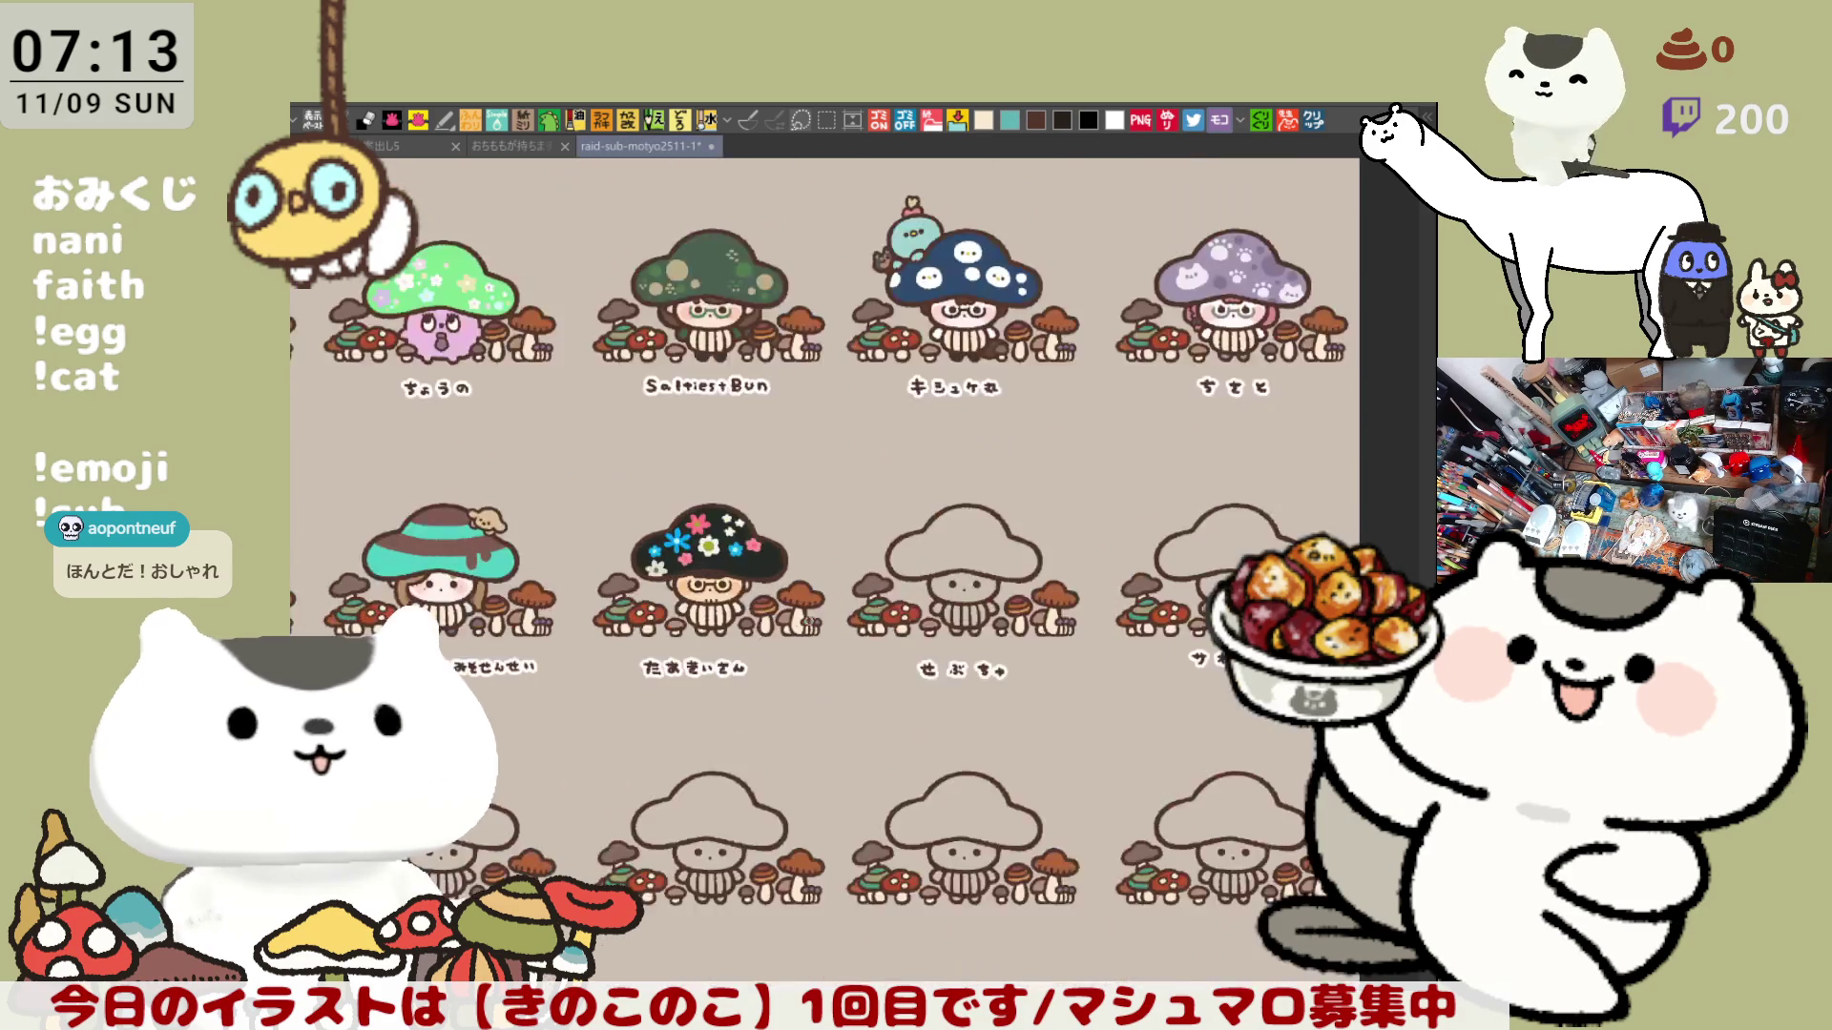
scroll(656, 608, "up", 2)
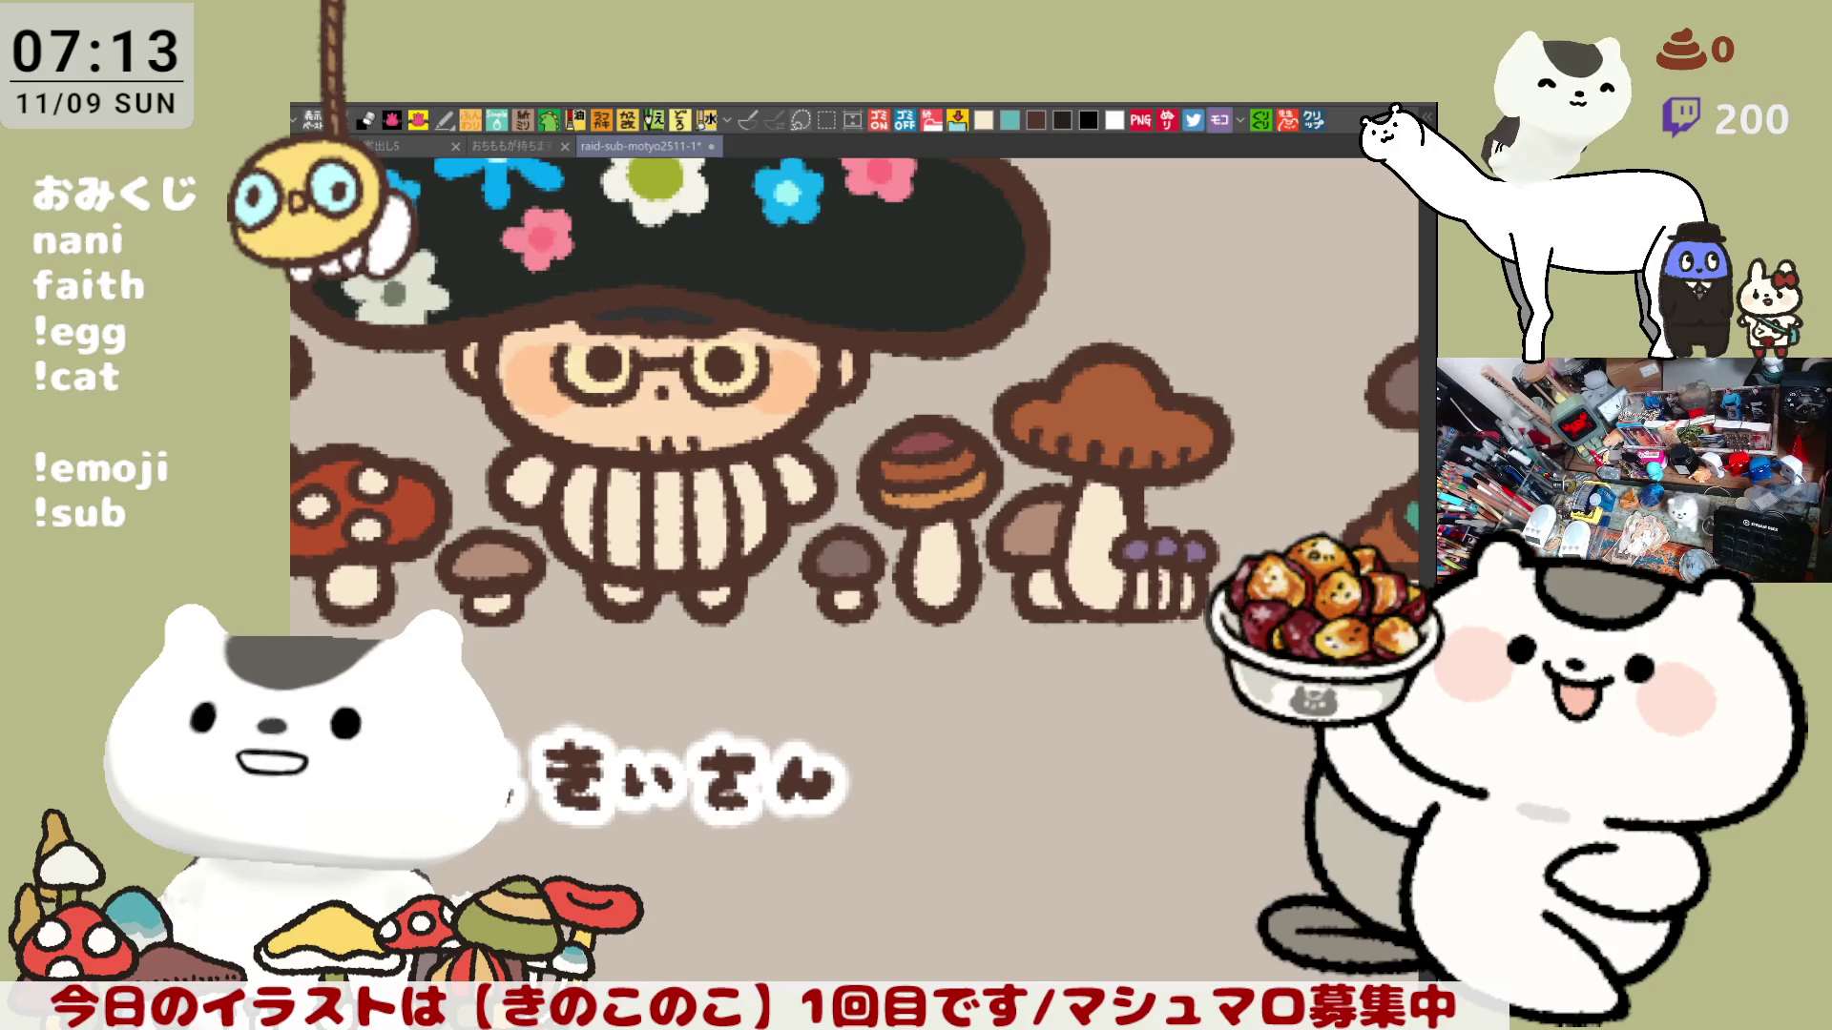
Paint the character's left foot and both hands dark red.
left_click_drag(607, 582, 733, 596)
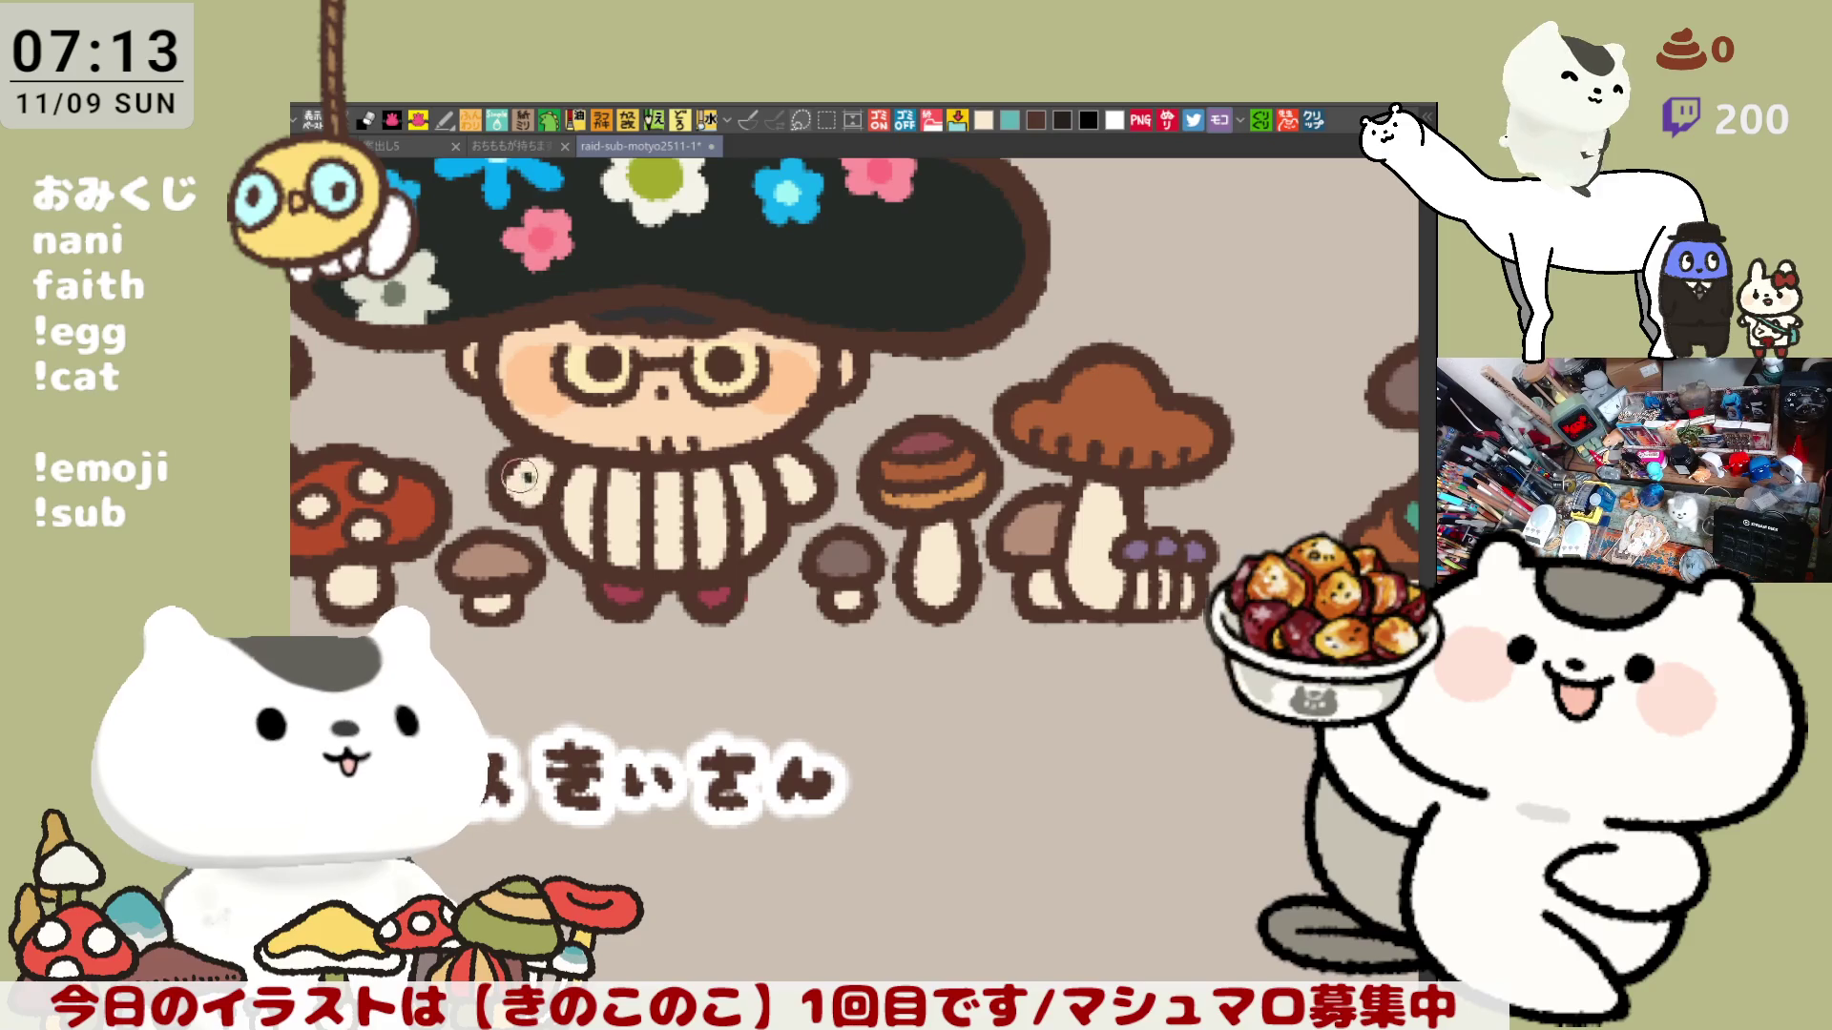
left_click_drag(521, 475, 545, 464)
mouse_move(787, 477)
left_mouse_down()
mouse_move(783, 458)
mouse_move(797, 496)
mouse_move(787, 453)
mouse_move(810, 483)
left_mouse_up()
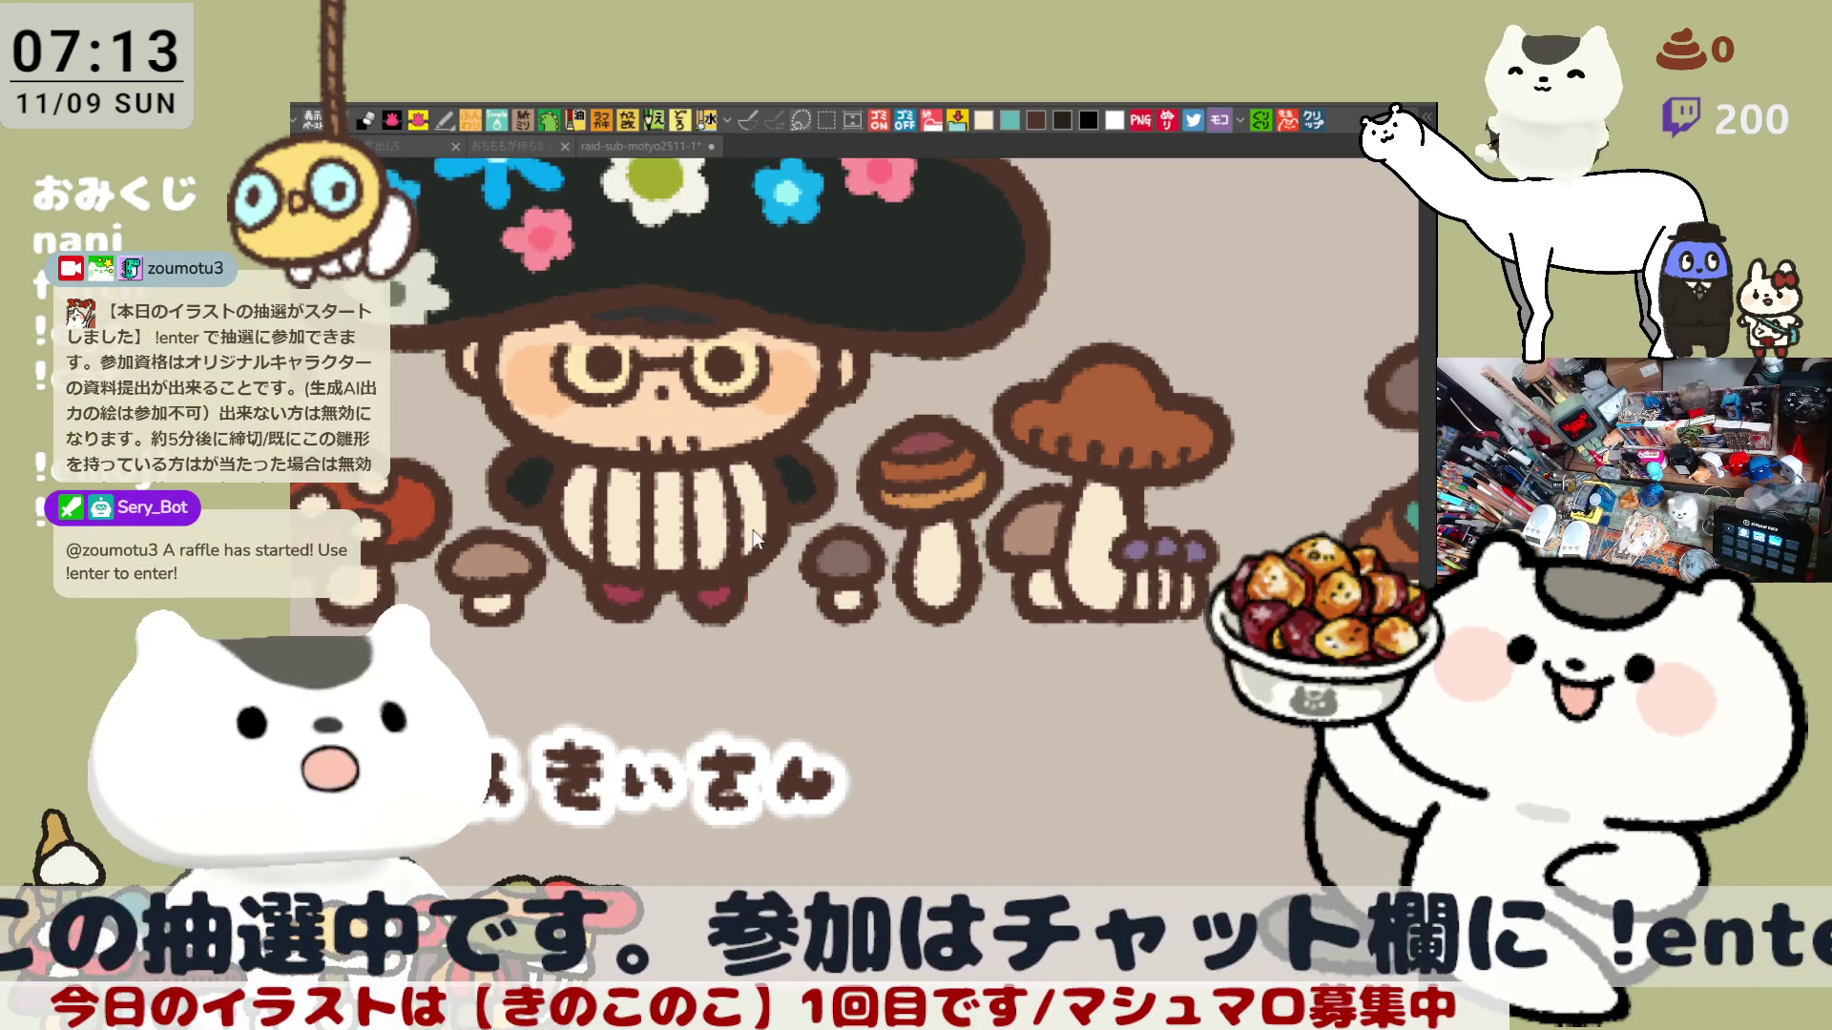
Zoom and pan across the mushroom character sheet, ending close on the blank せぶちゃ mushroom.
scroll(751, 527, "down", 5)
scroll(751, 527, "down", 5)
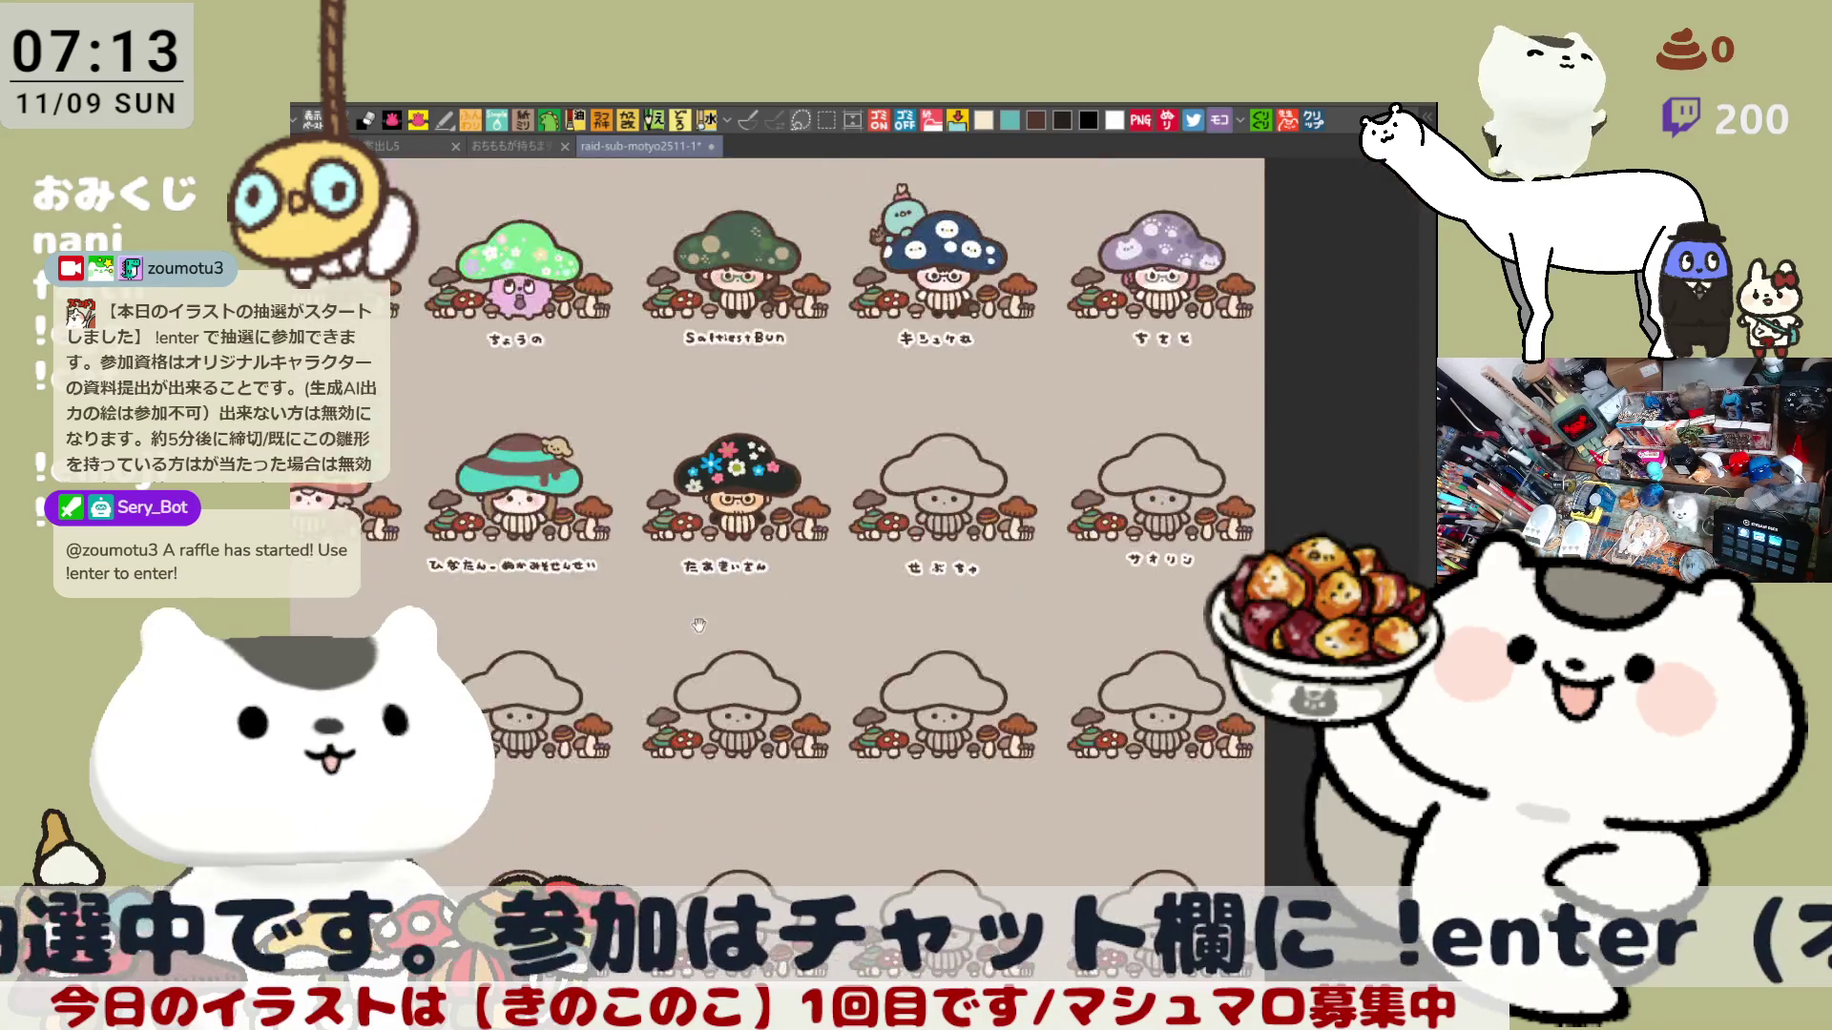
scroll(566, 722, "up", 1)
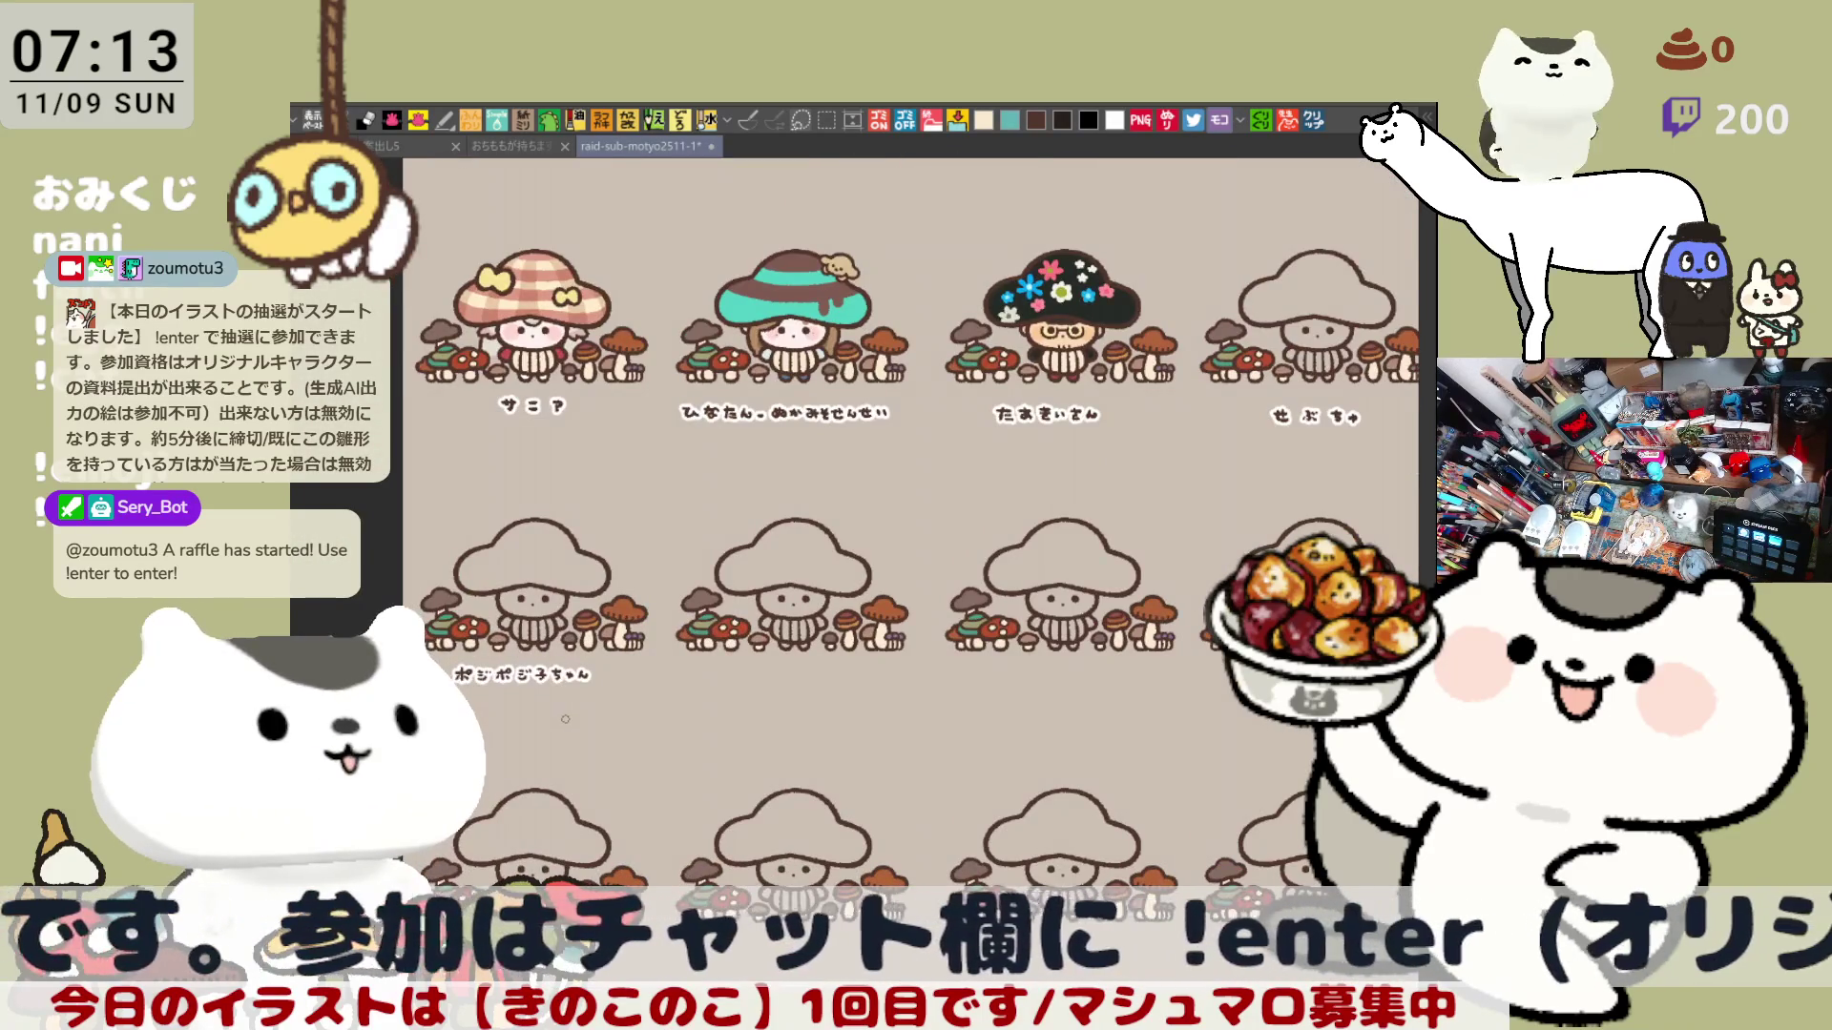
scroll(566, 719, "up", 3)
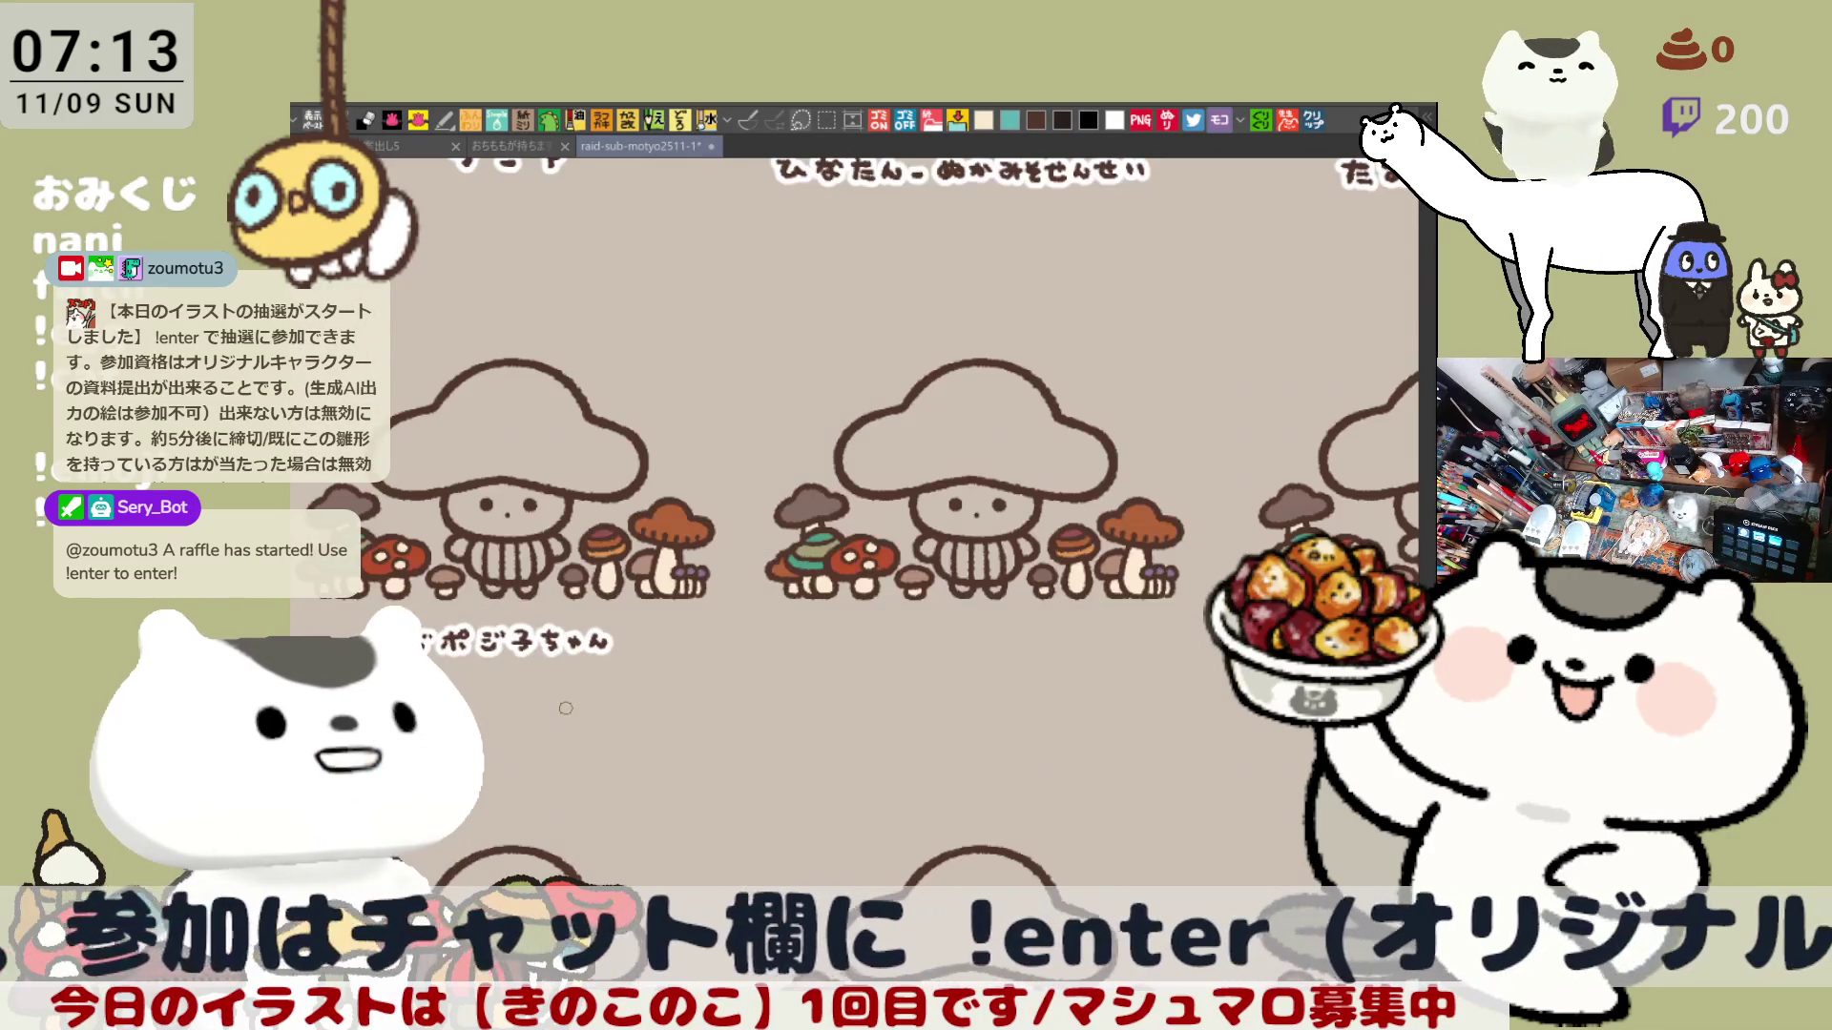
scroll(566, 708, "up", 1)
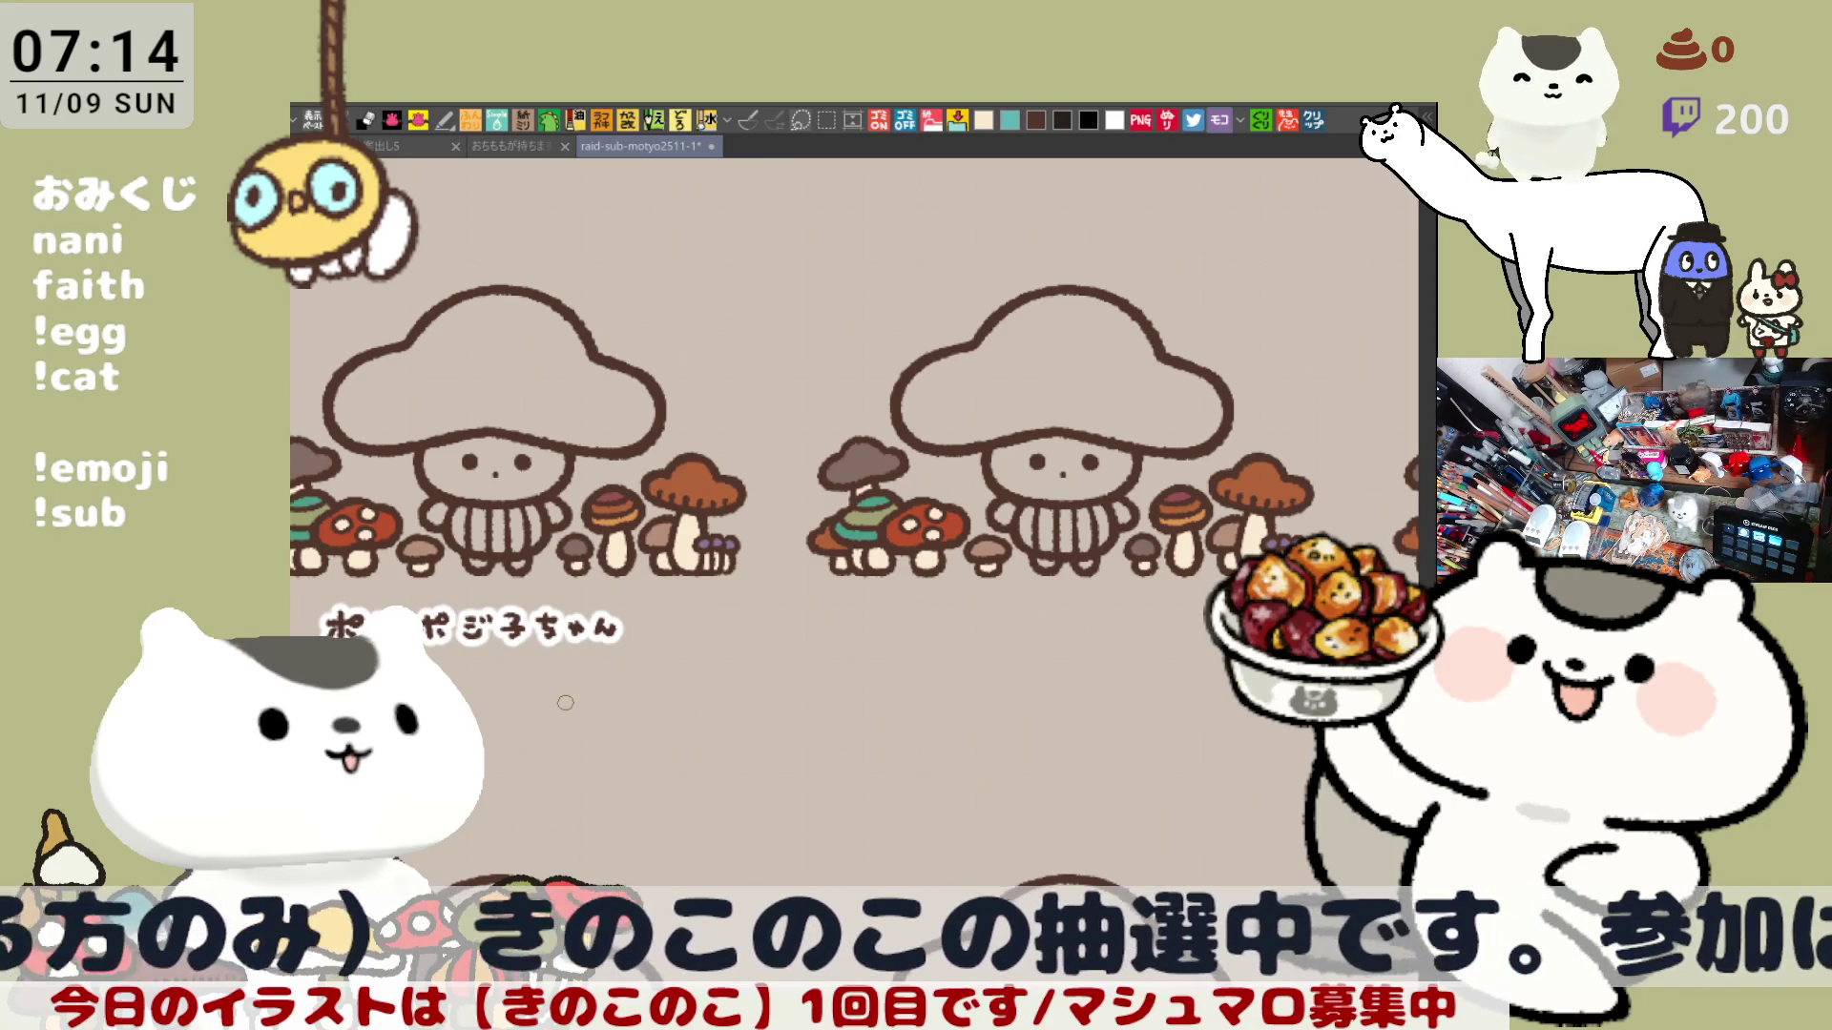
left_click_drag(785, 681, 847, 673)
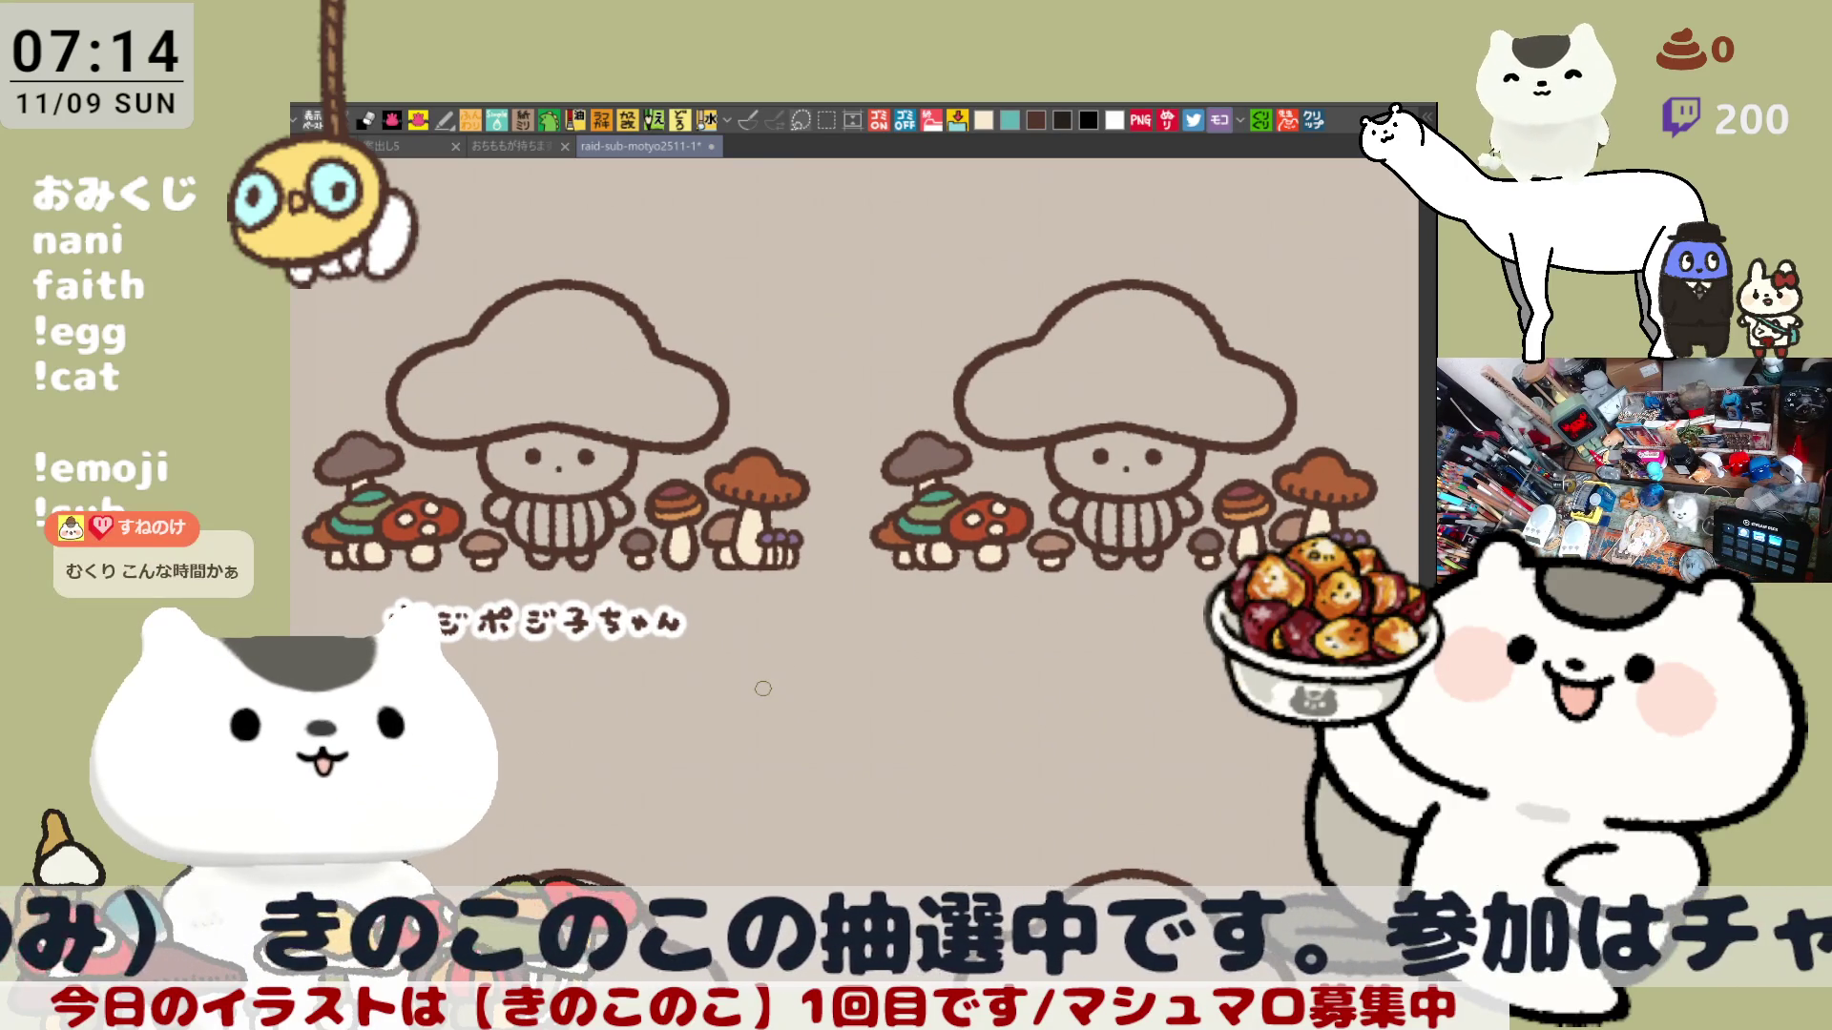
scroll(762, 688, "down", 4)
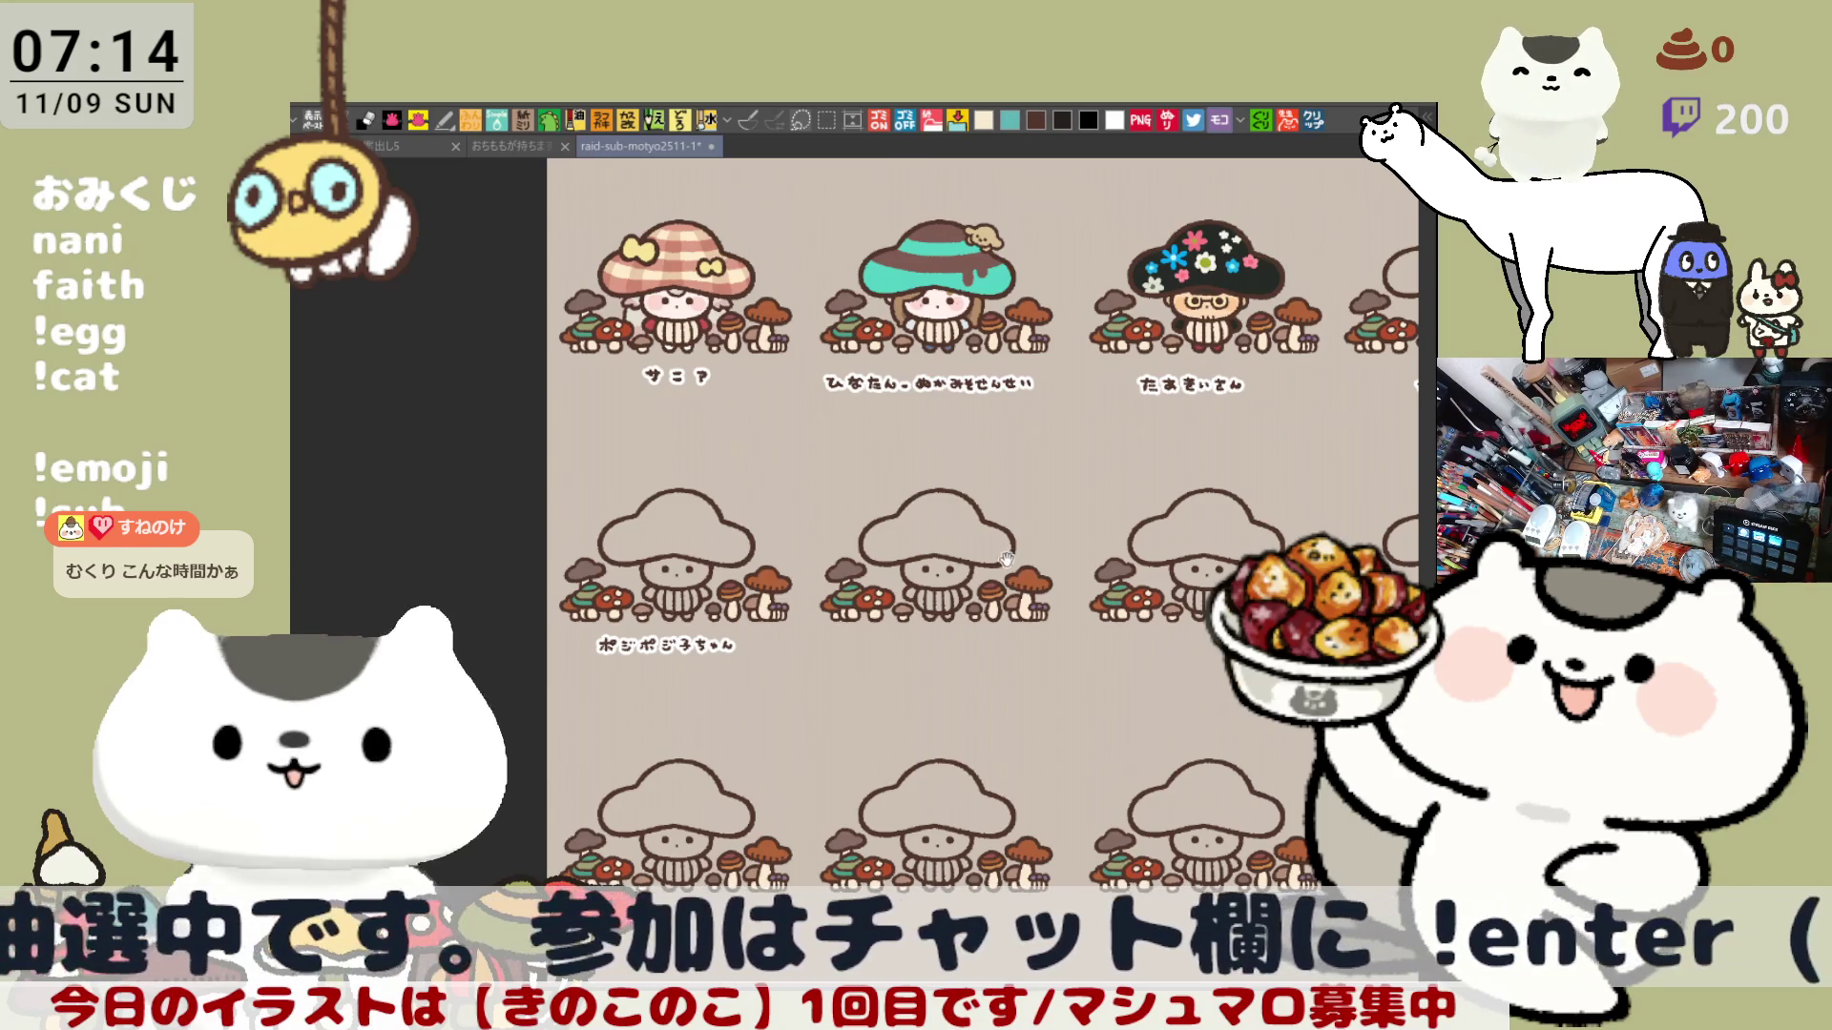
mouse_move(1007, 559)
left_mouse_down()
mouse_move(883, 802)
mouse_move(731, 854)
left_mouse_up()
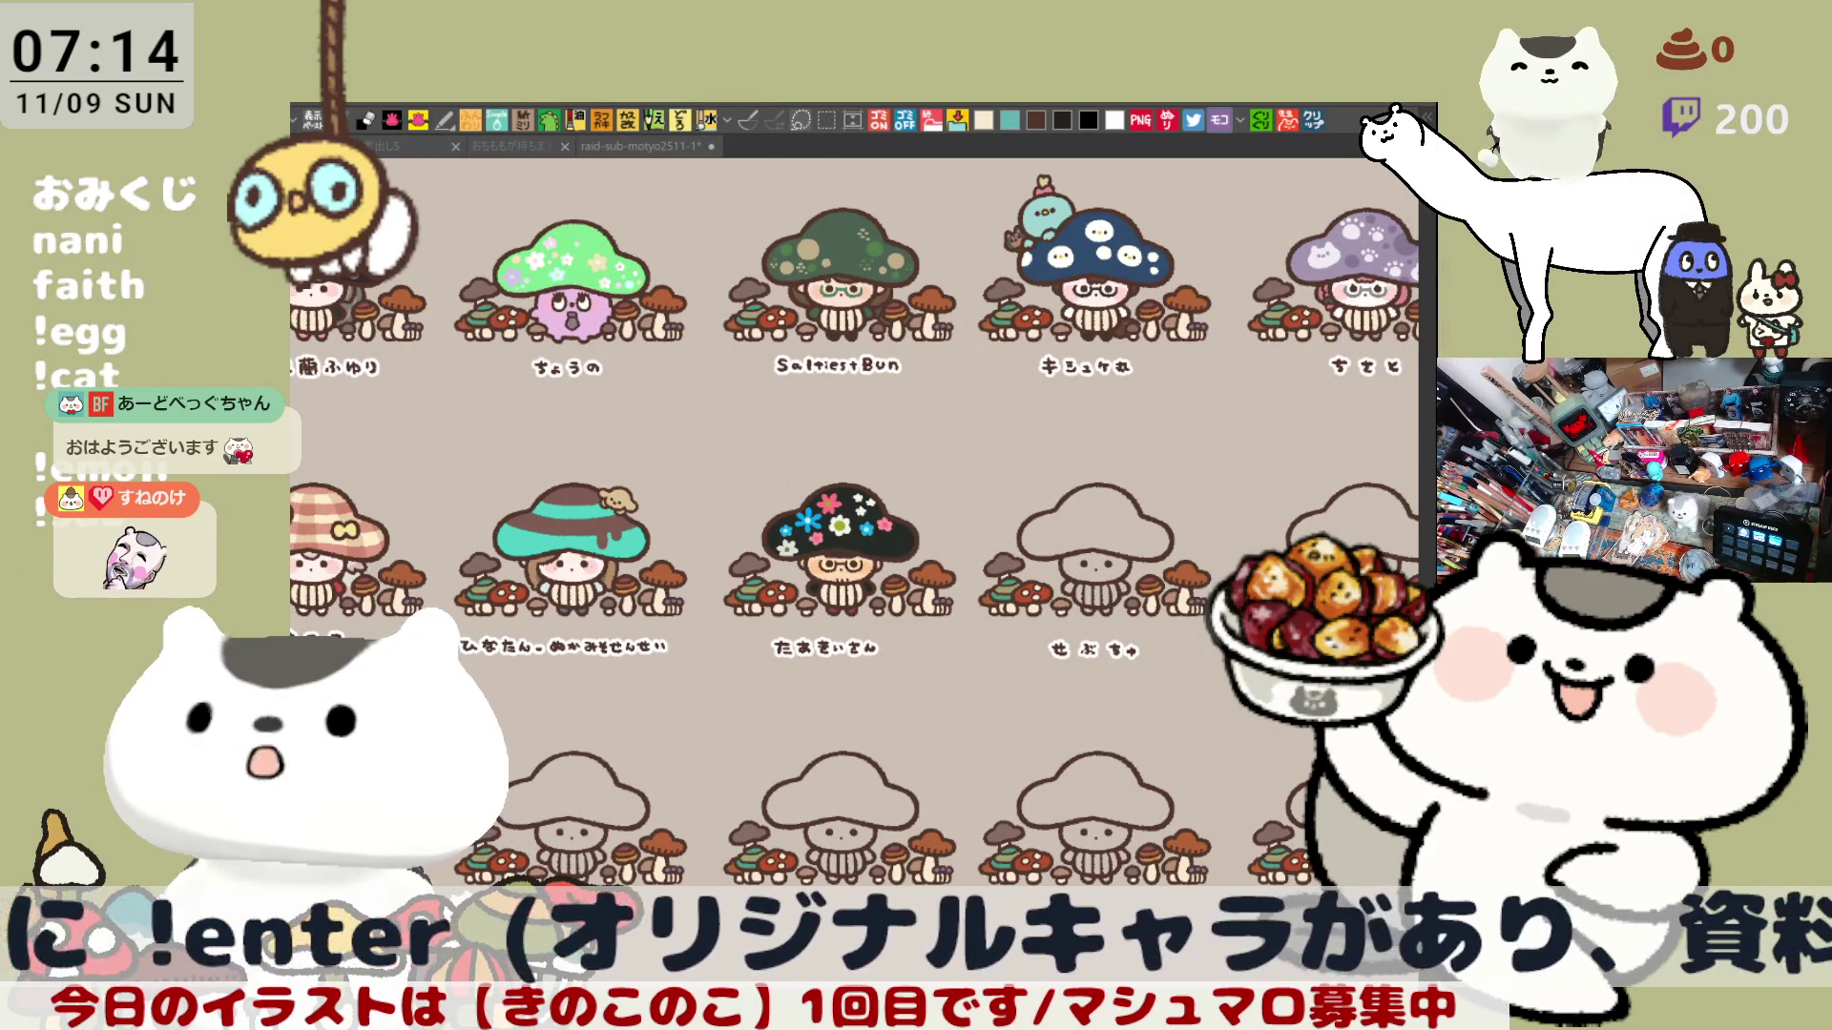
scroll(1158, 671, "up", 3)
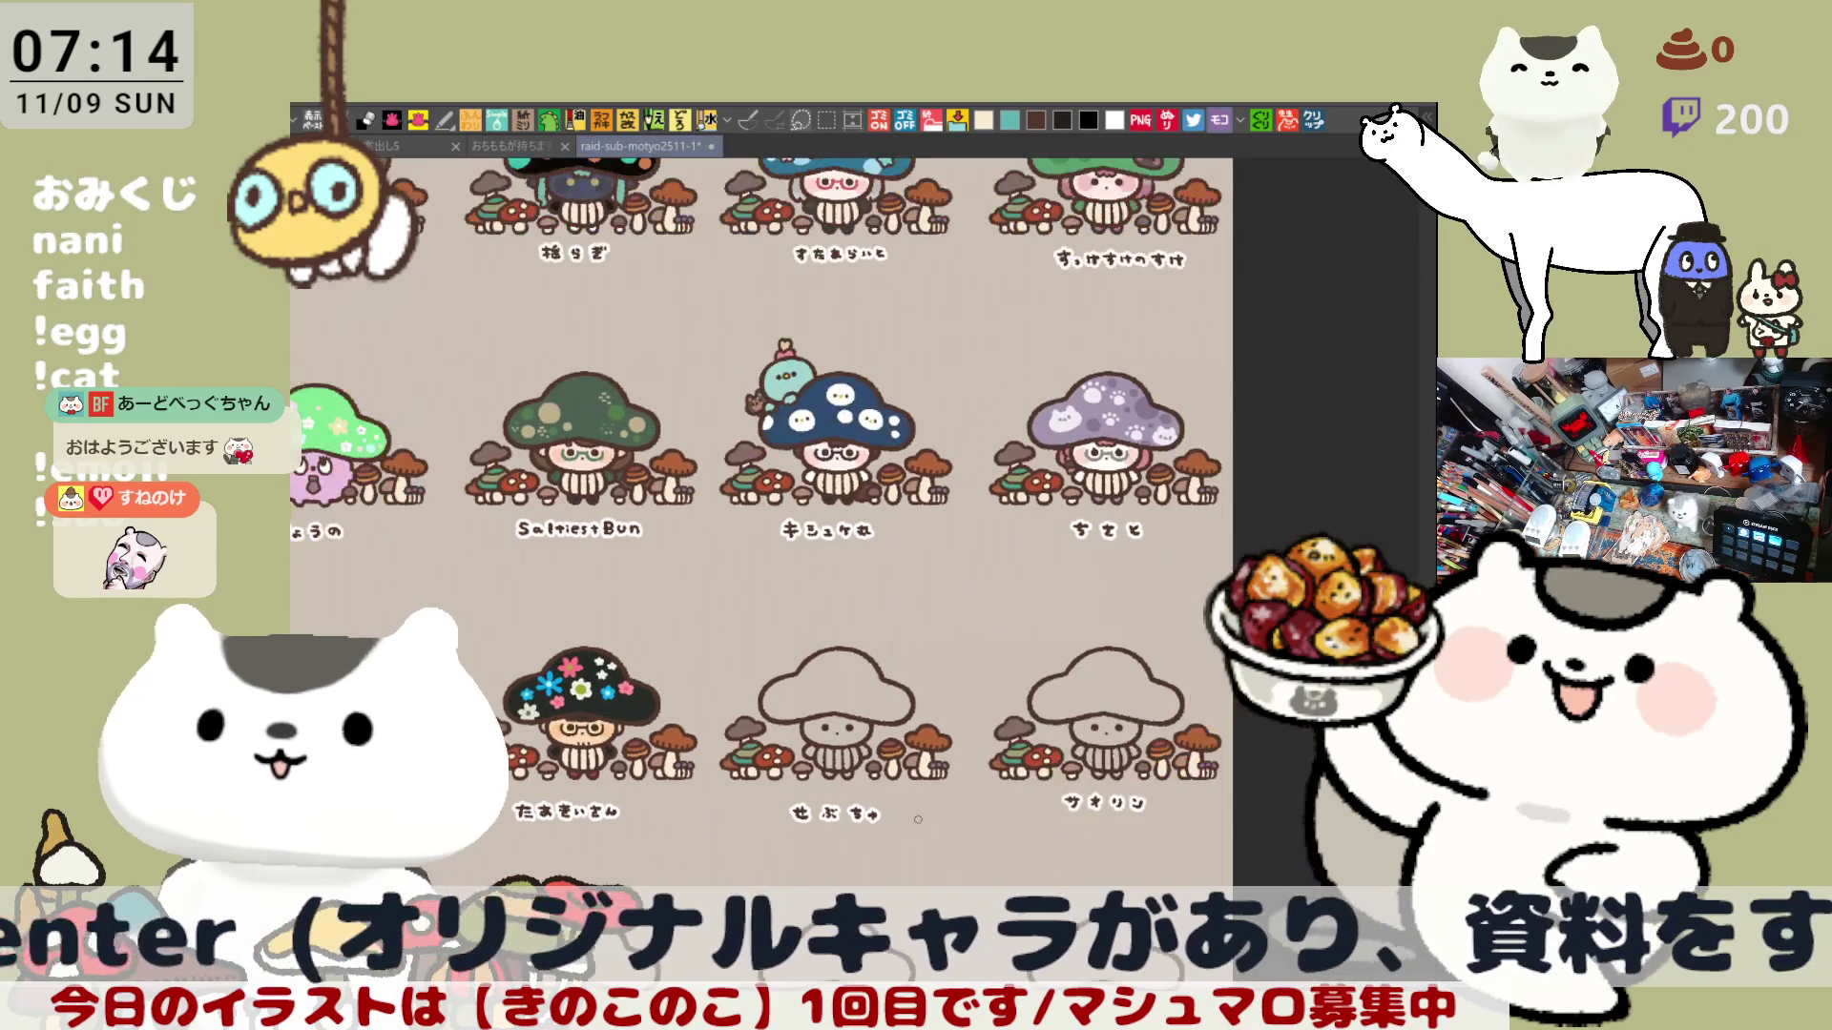
scroll(753, 744, "up", 5)
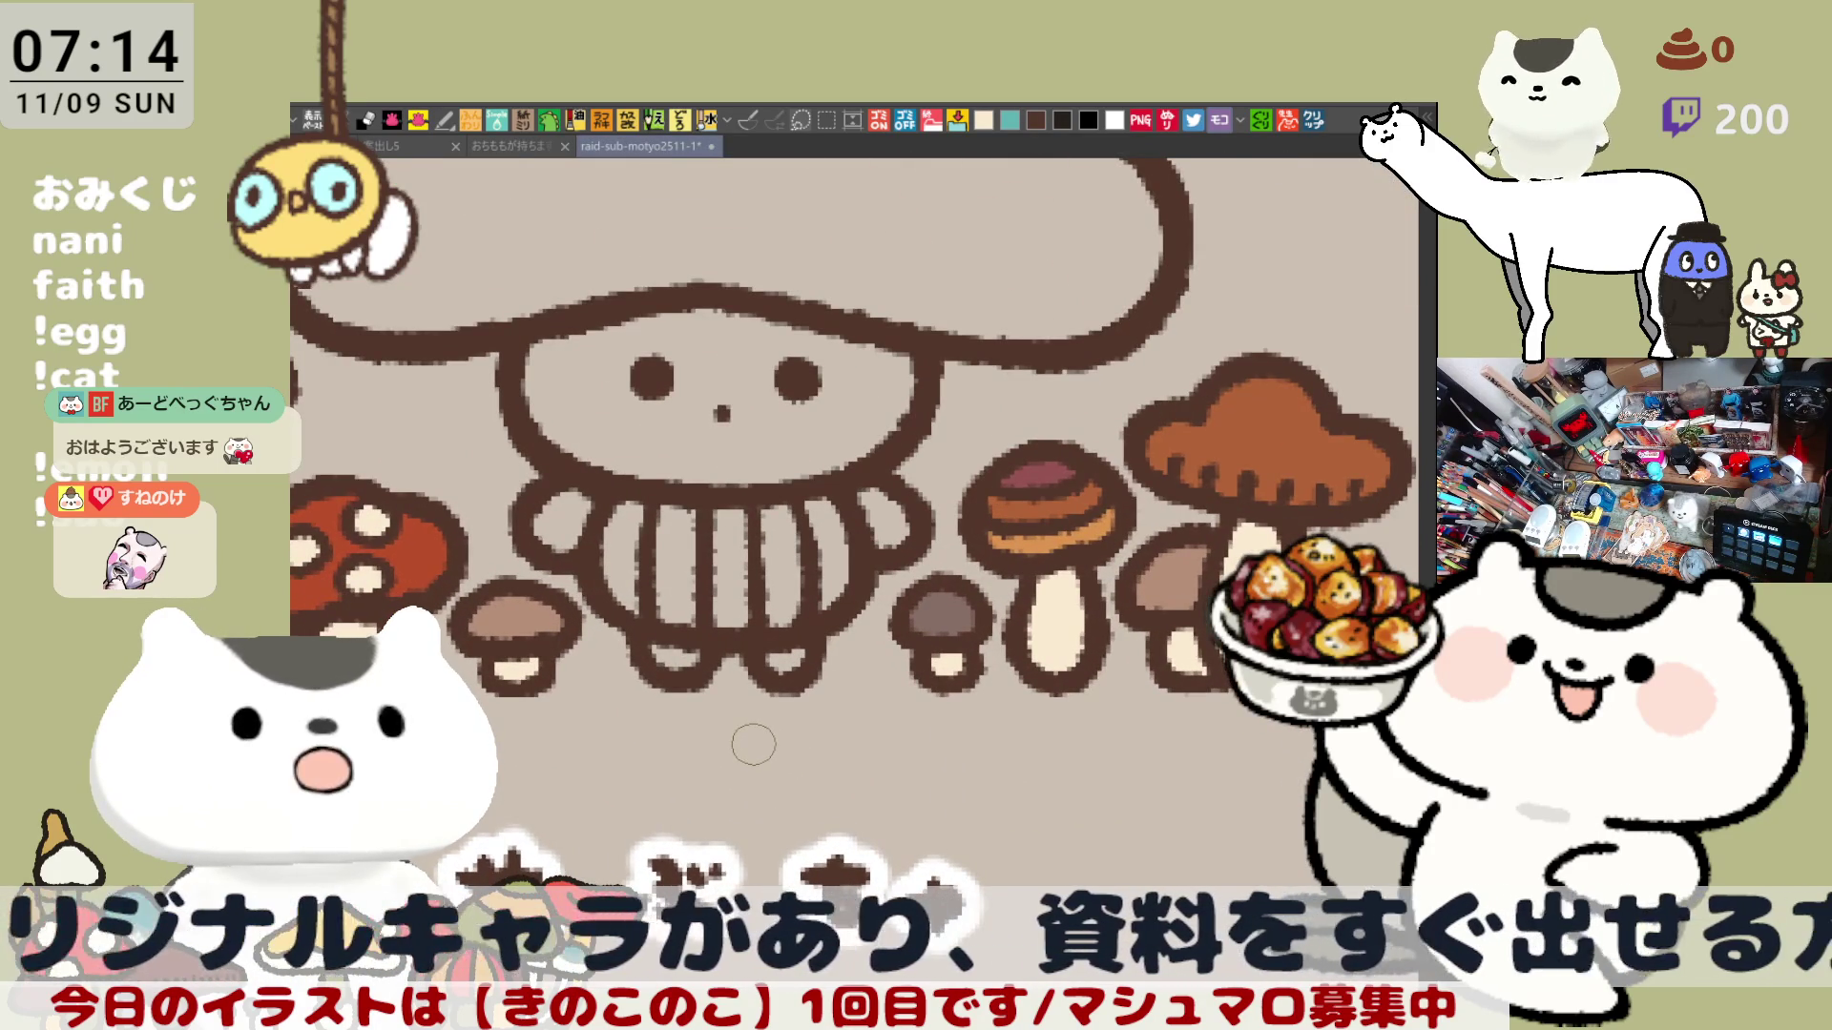
Draw one curved hair line under the せぶちゃ cap, a small teal accent, and a right ear.
scroll(753, 744, "up", 1)
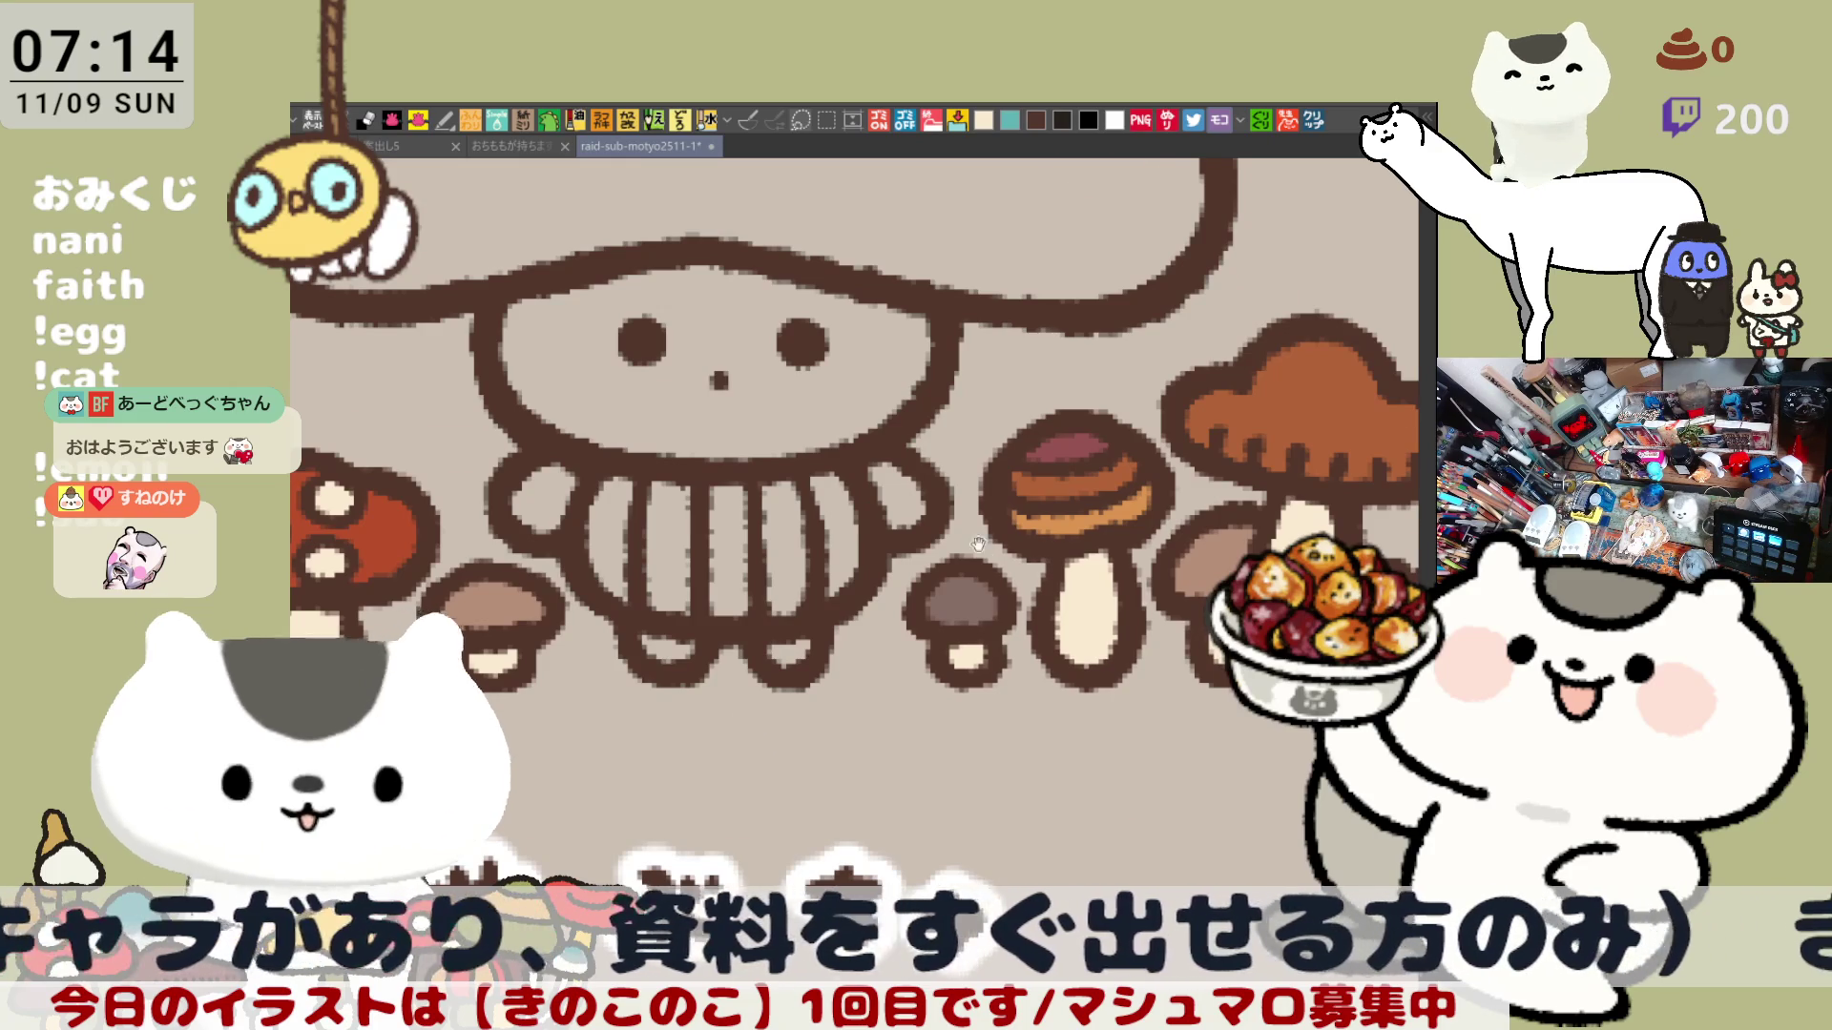
left_click_drag(978, 544, 1090, 783)
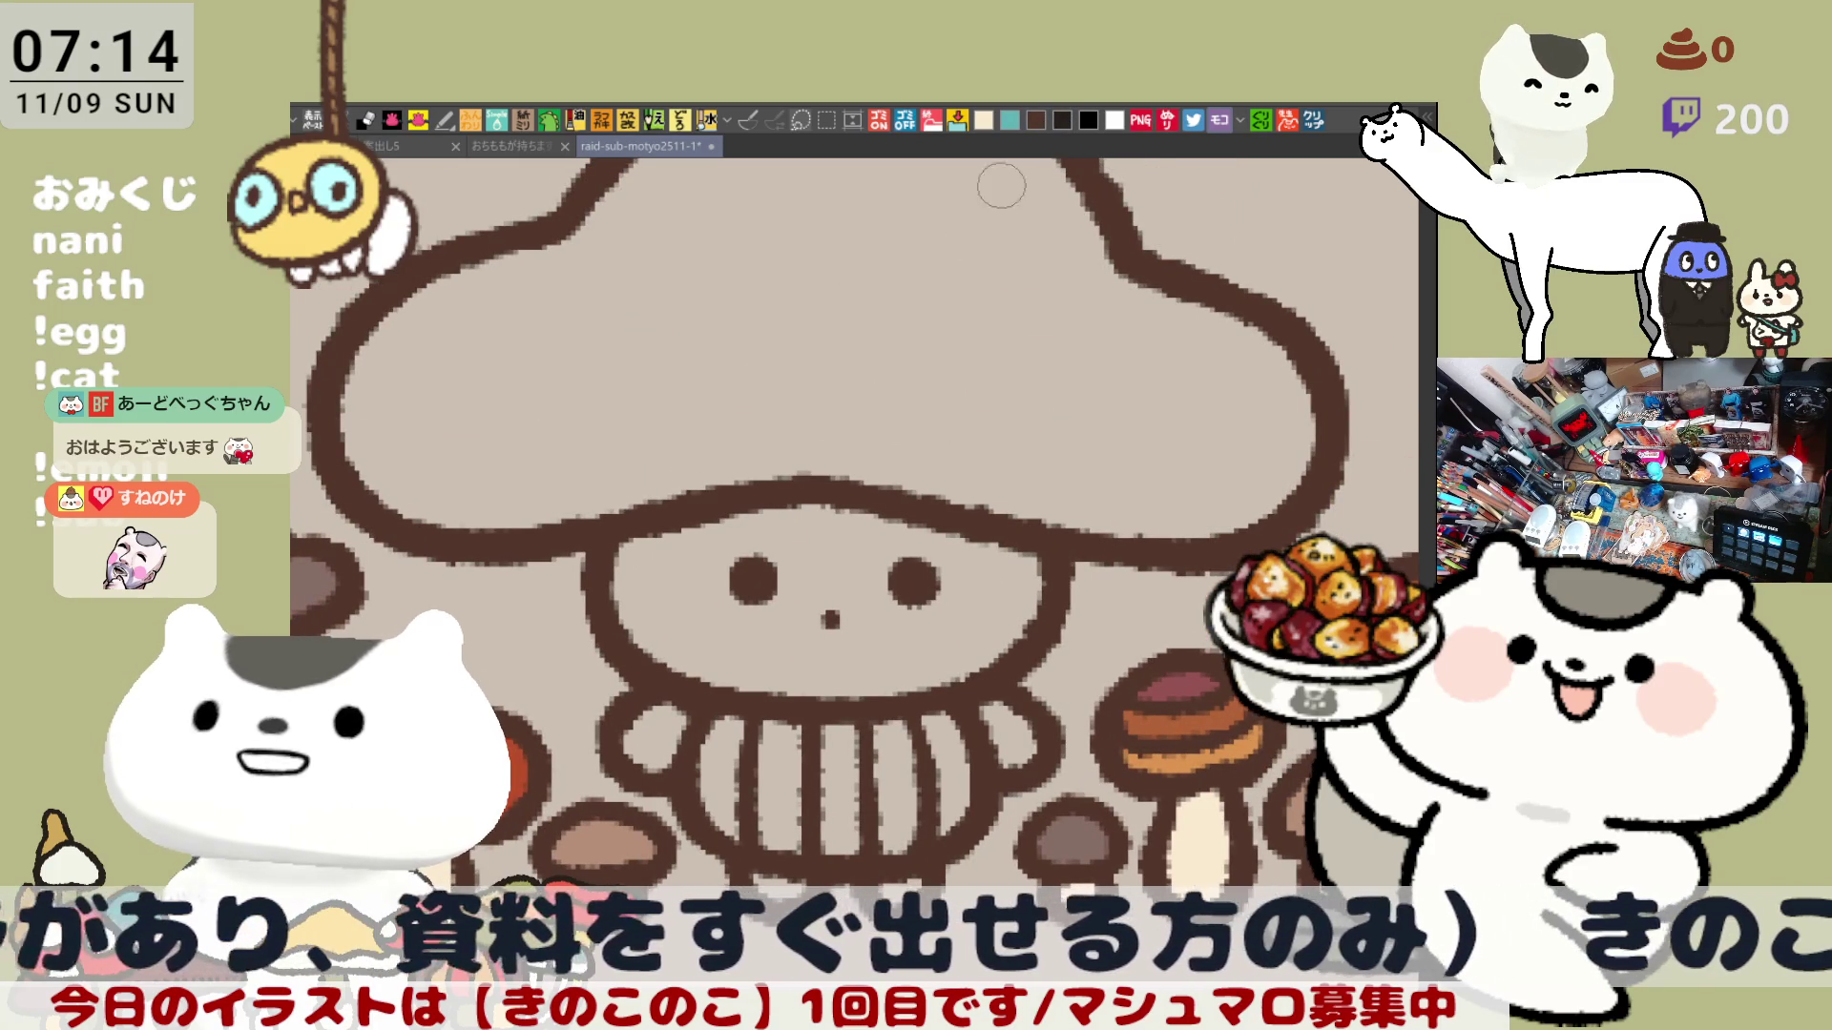
left_click_drag(758, 508, 783, 536)
left_click_drag(798, 542, 840, 554)
key("ctrl+z")
key("ctrl+z")
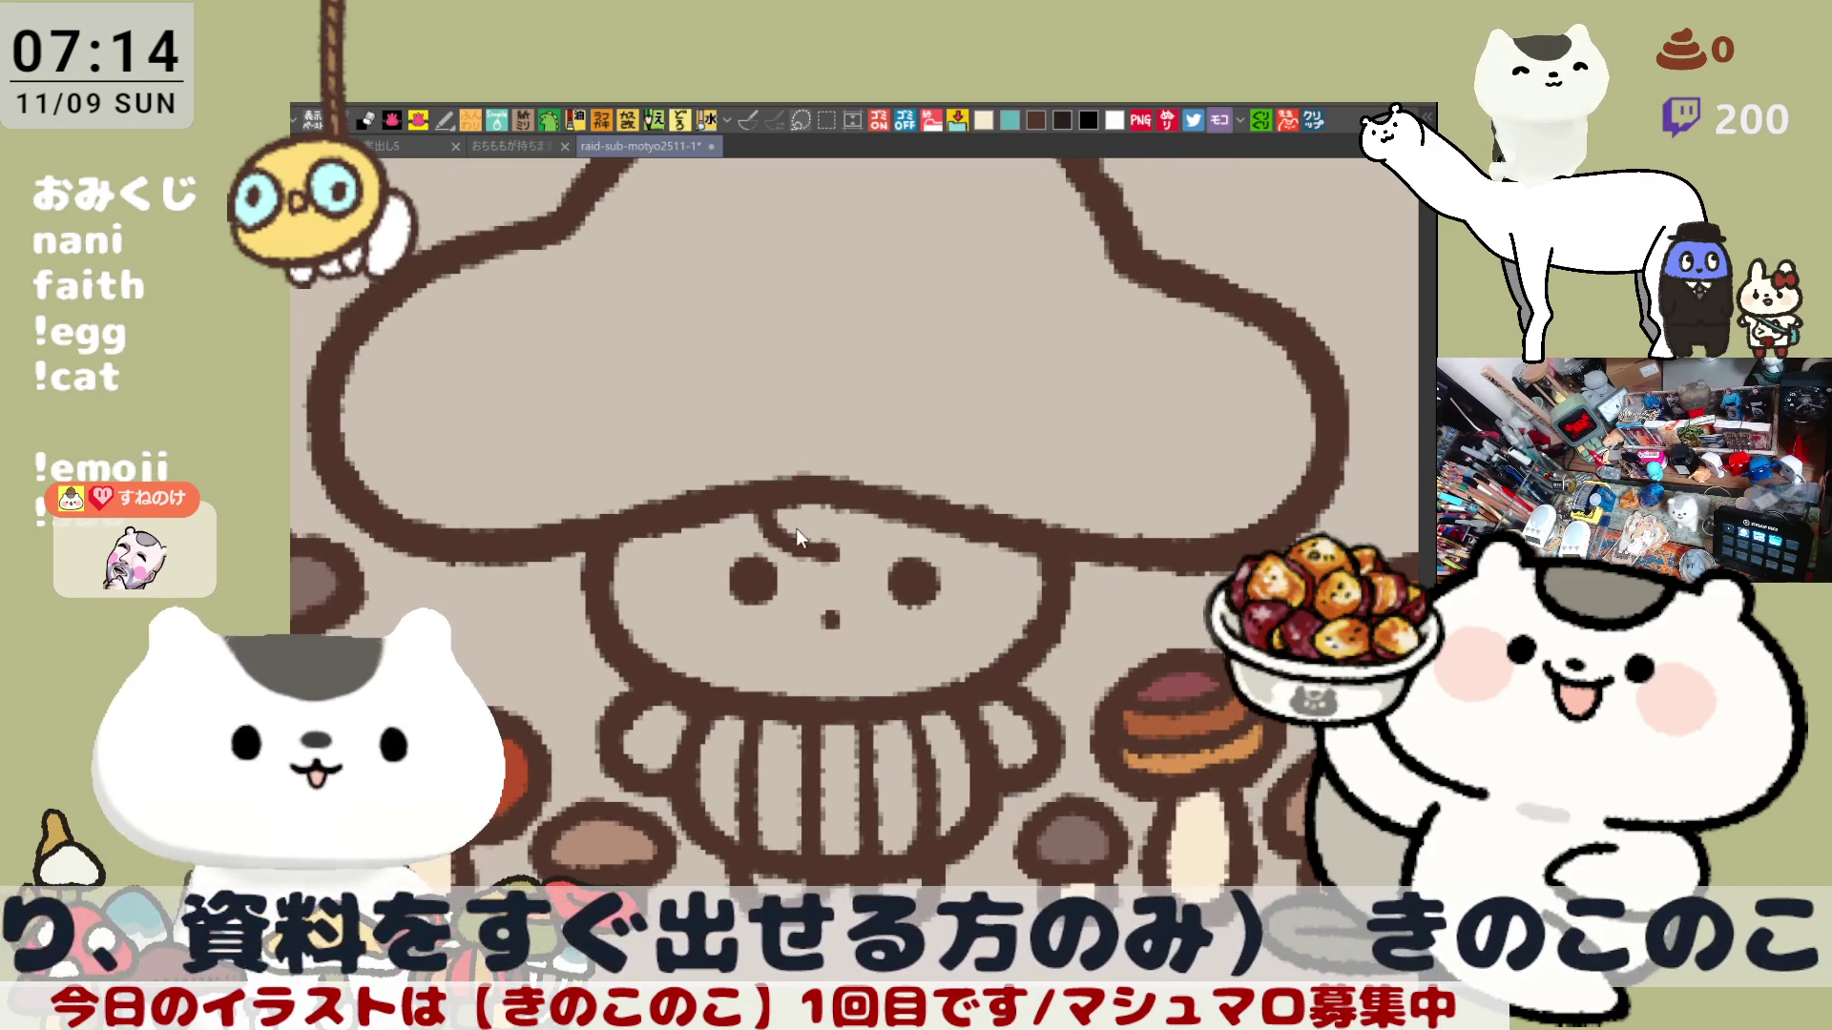
mouse_move(759, 511)
left_mouse_down()
mouse_move(811, 552)
mouse_move(894, 530)
left_mouse_up()
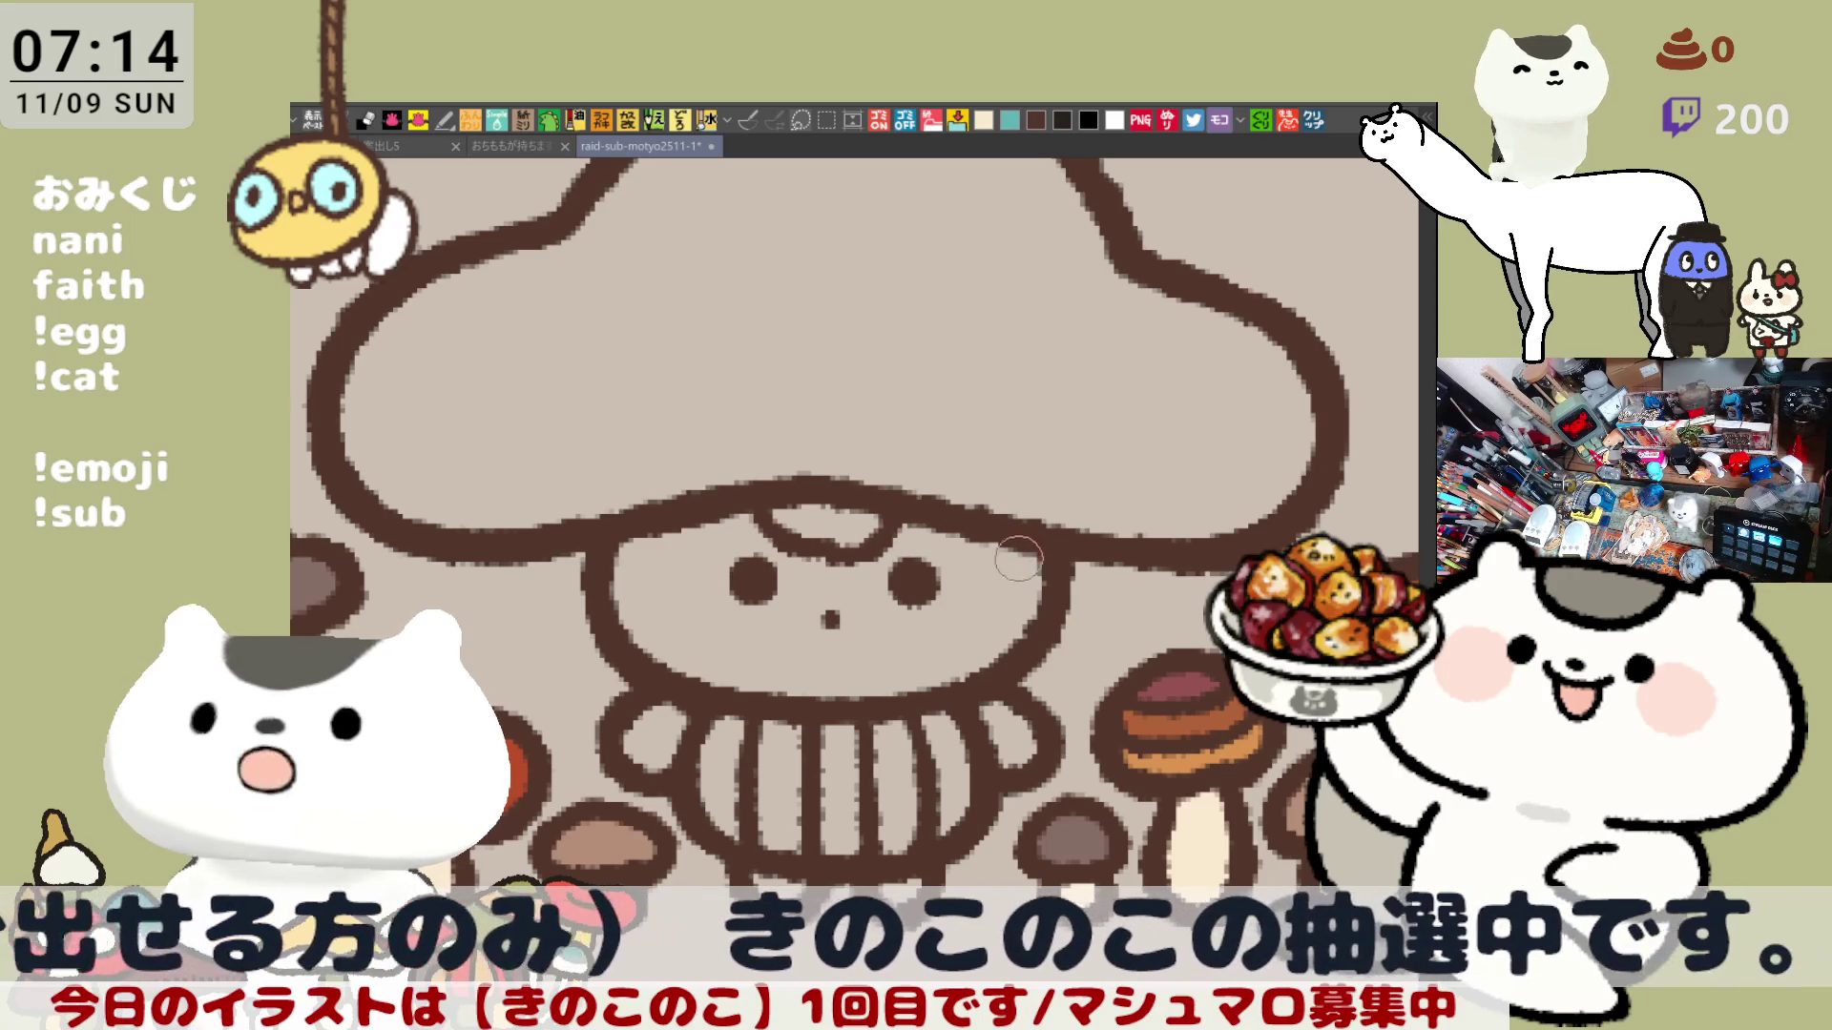
mouse_move(1025, 567)
left_mouse_down()
mouse_move(1063, 572)
mouse_move(1023, 570)
mouse_move(1069, 586)
mouse_move(1054, 599)
mouse_move(1058, 576)
mouse_move(1045, 591)
mouse_move(1068, 601)
mouse_move(1035, 577)
mouse_move(1084, 618)
mouse_move(1087, 573)
mouse_move(1097, 591)
mouse_move(1030, 553)
mouse_move(1075, 597)
mouse_move(1116, 563)
mouse_move(1037, 578)
mouse_move(1059, 611)
mouse_move(1117, 558)
mouse_move(1043, 544)
mouse_move(1049, 601)
mouse_move(1085, 577)
mouse_move(1073, 551)
mouse_move(1045, 563)
mouse_move(1070, 547)
left_mouse_up()
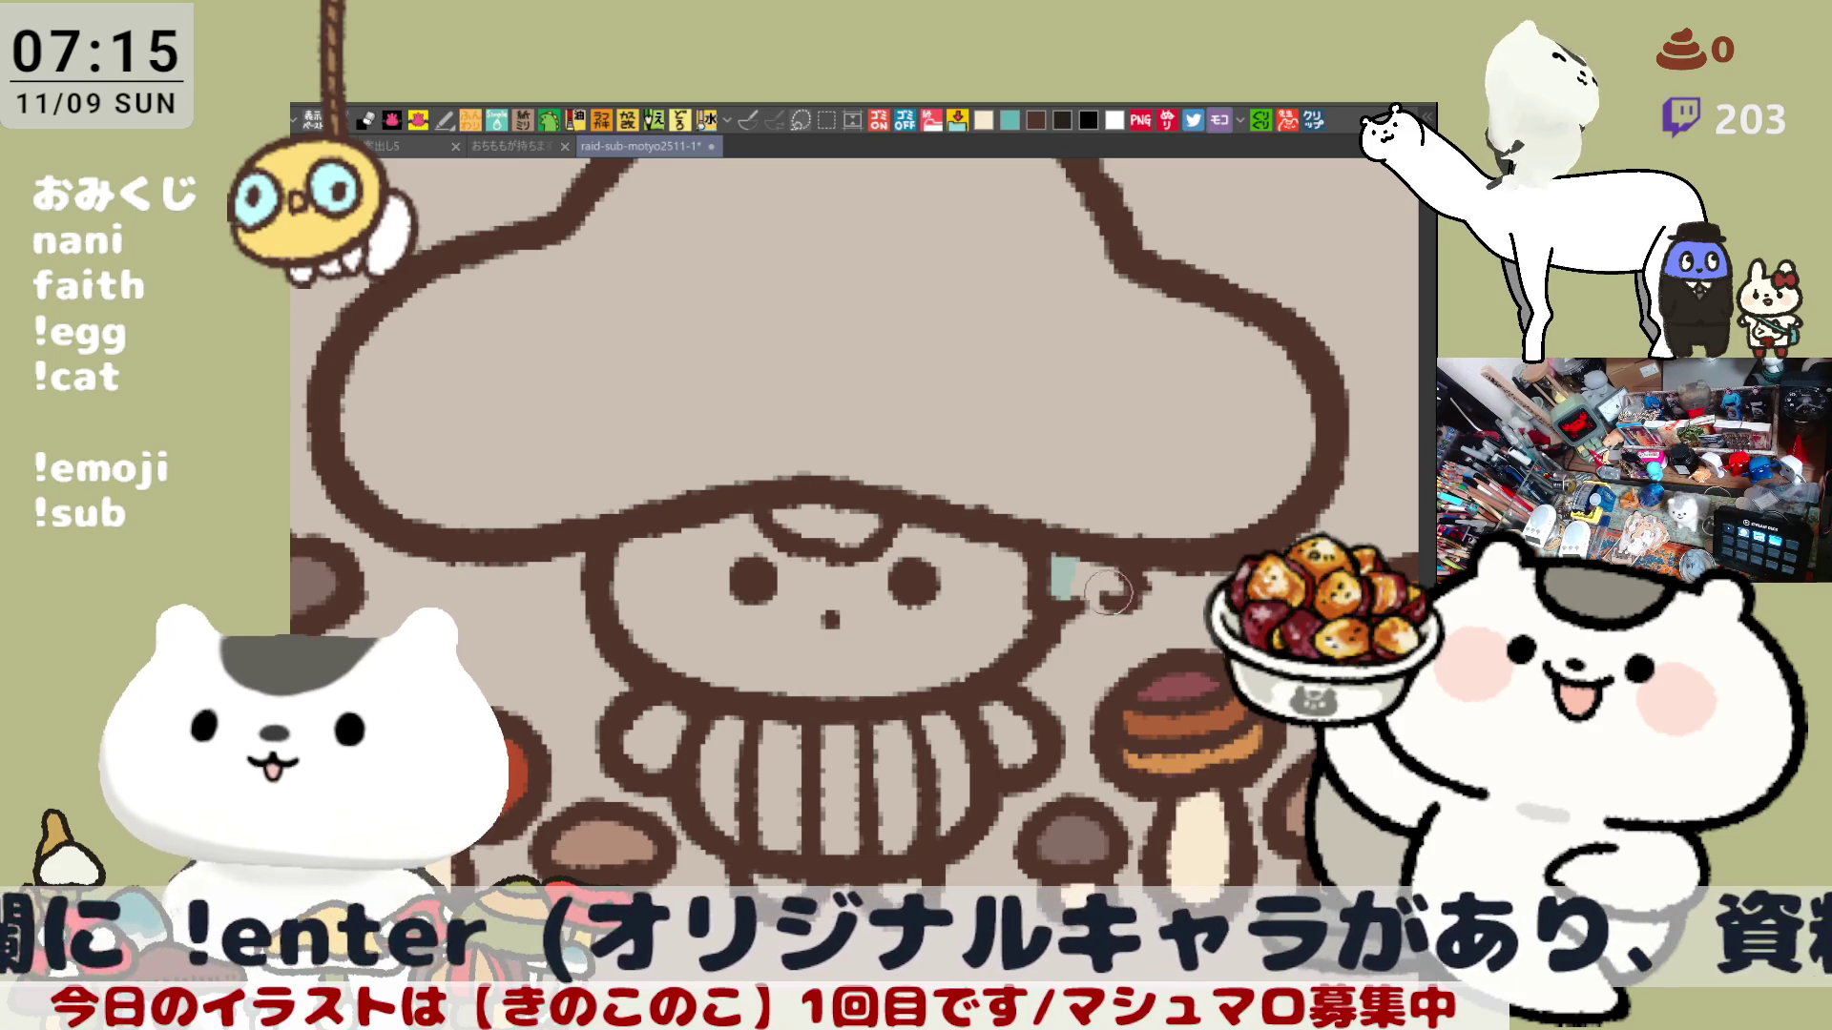
mouse_move(1105, 613)
left_mouse_down()
mouse_move(1050, 658)
mouse_move(1136, 587)
mouse_move(1116, 663)
left_mouse_up()
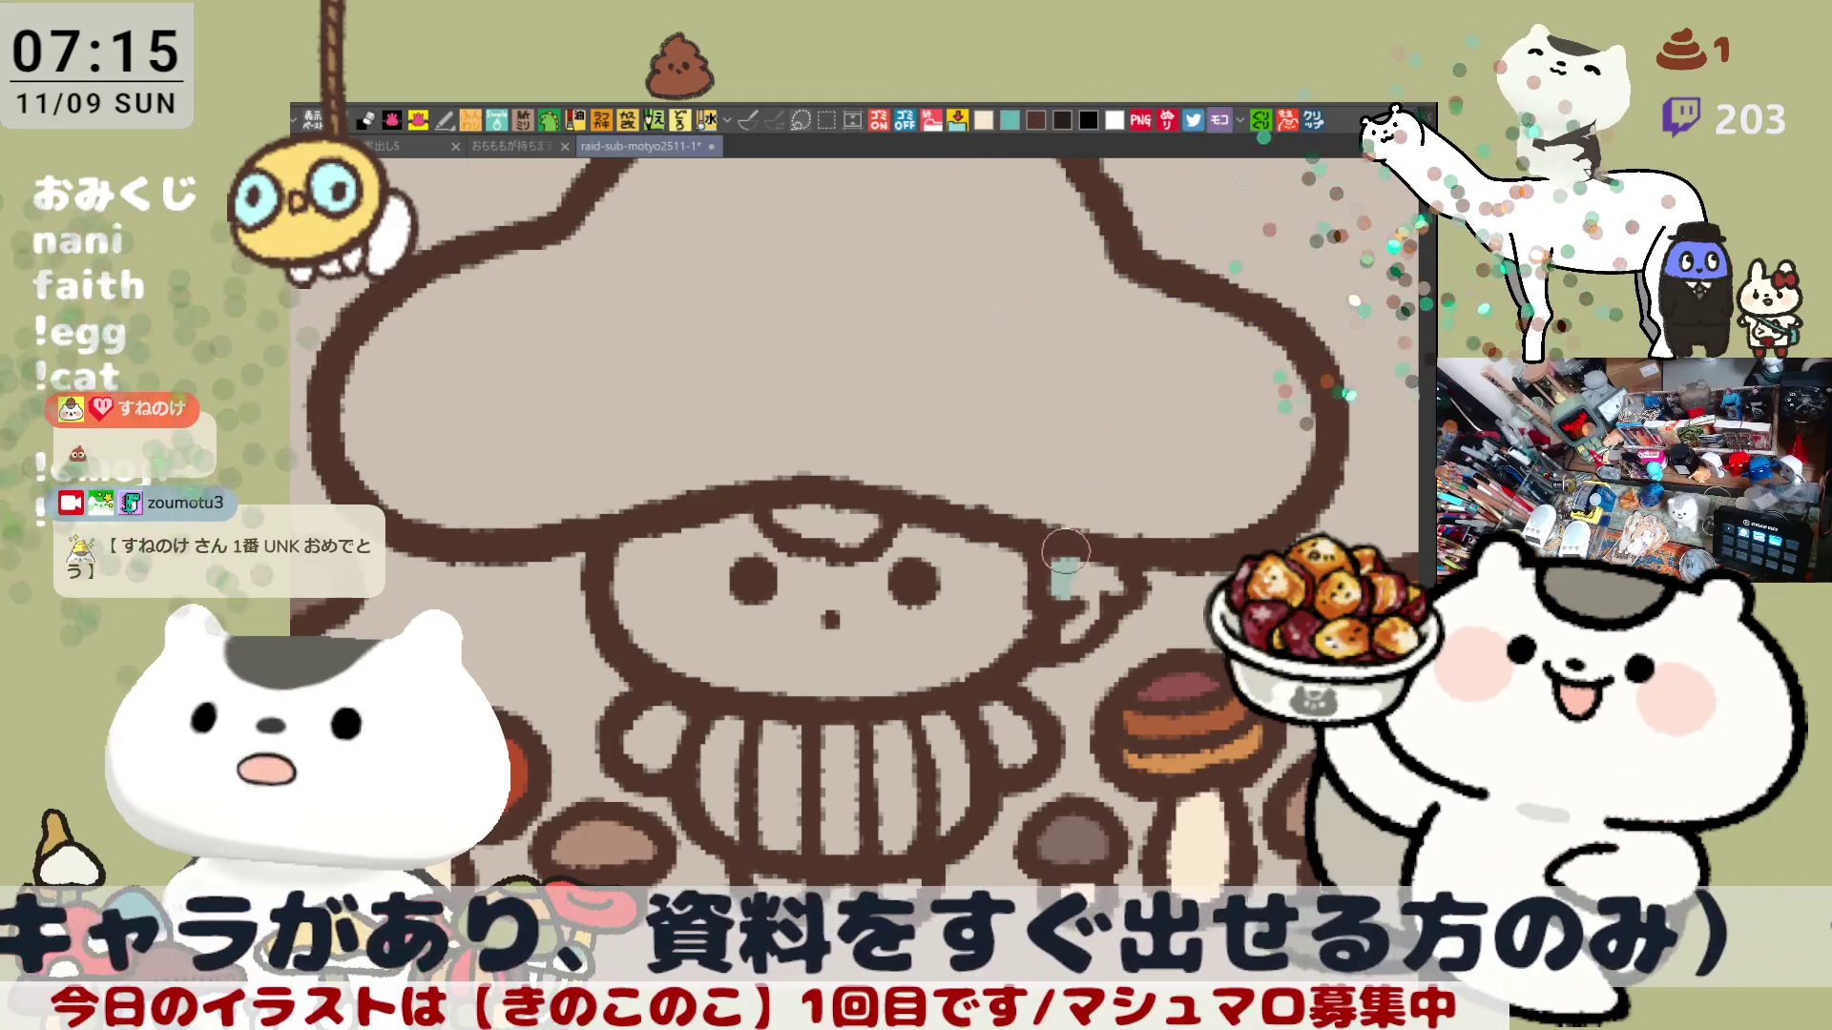
Save the drawing and touch up the character's right edge.
key("ctrl+s")
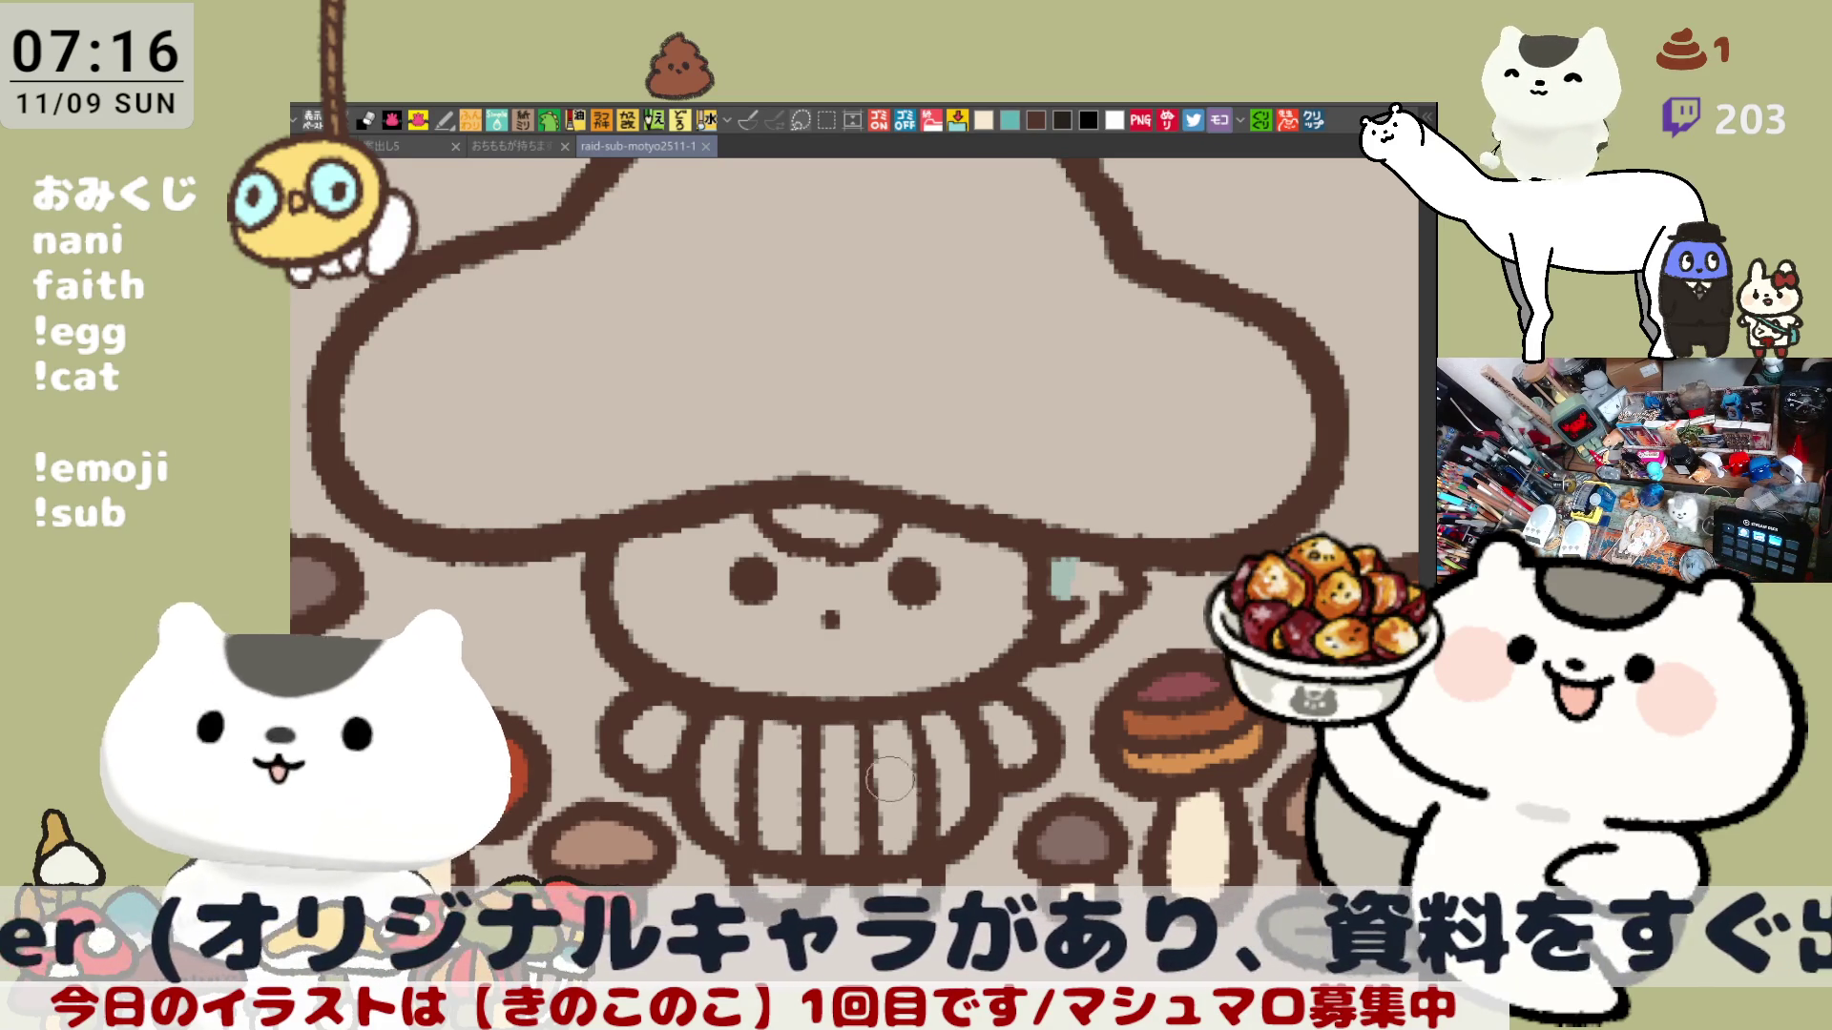
left_click_drag(964, 544, 1063, 602)
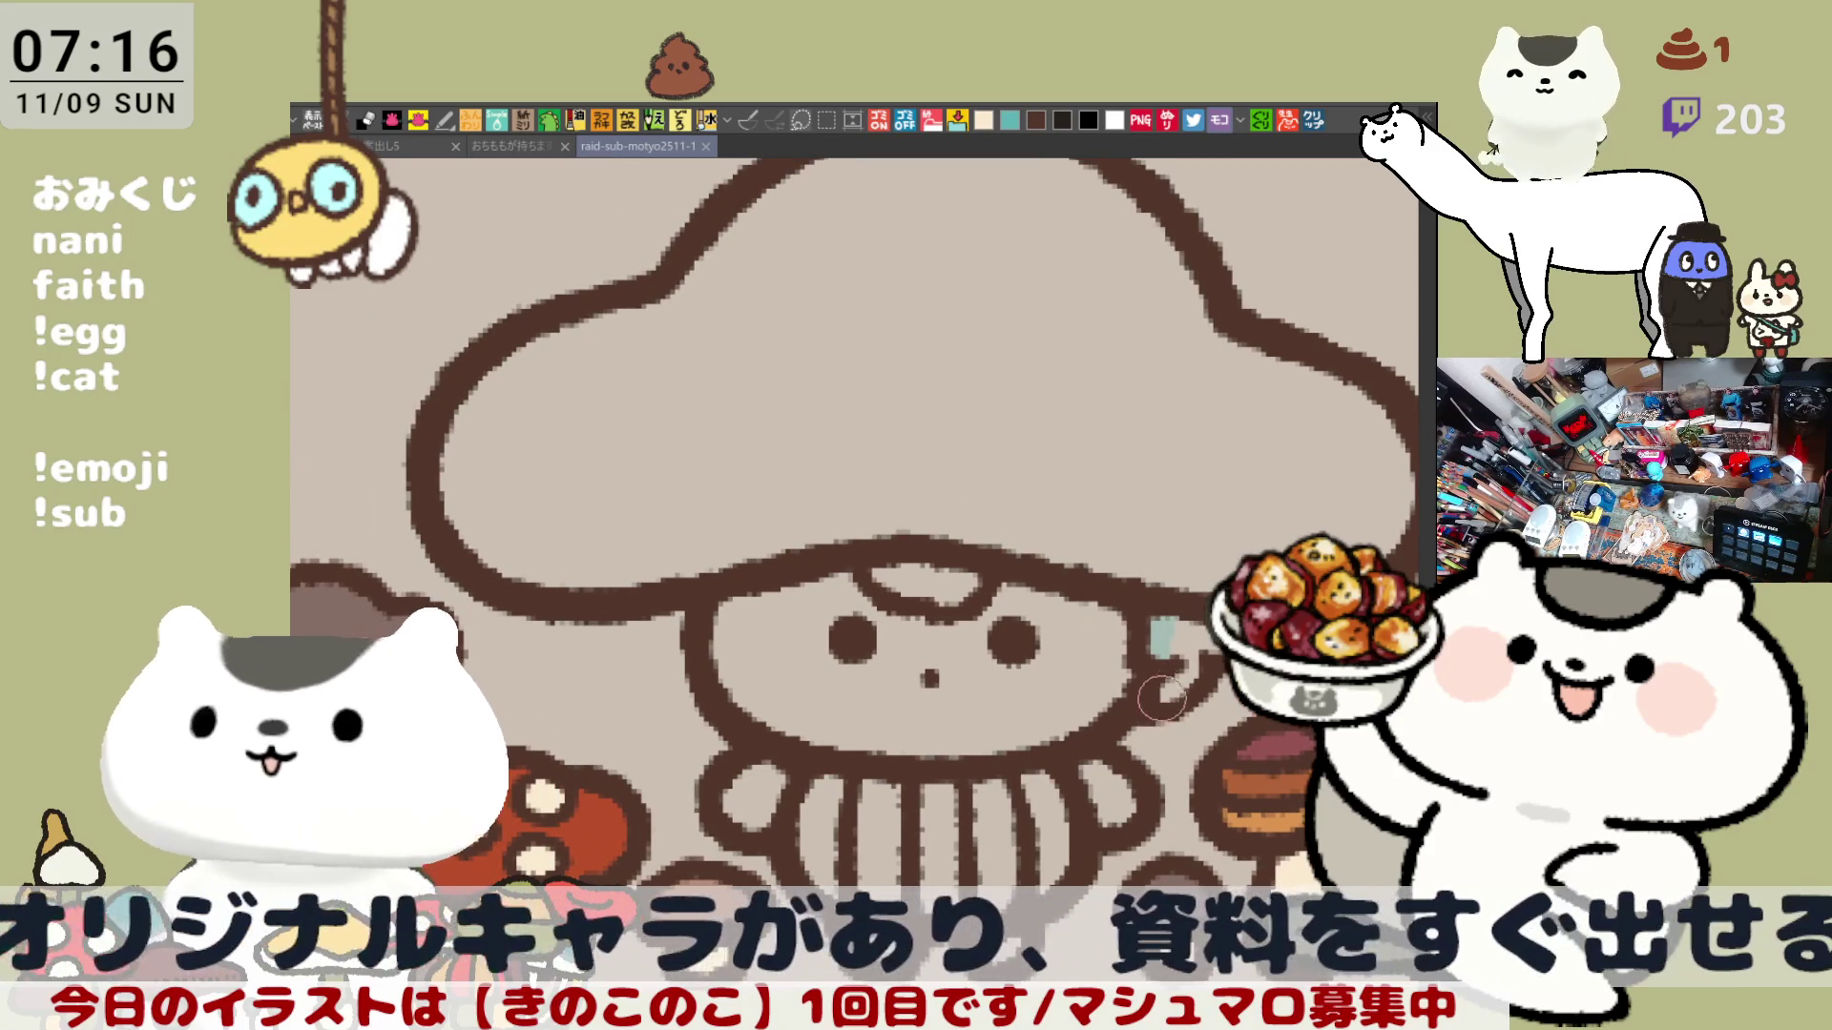
mouse_move(1159, 691)
left_mouse_down()
mouse_move(1163, 678)
mouse_move(1149, 701)
mouse_move(1181, 710)
mouse_move(1166, 701)
mouse_move(1204, 656)
mouse_move(1169, 711)
mouse_move(1140, 716)
left_mouse_up()
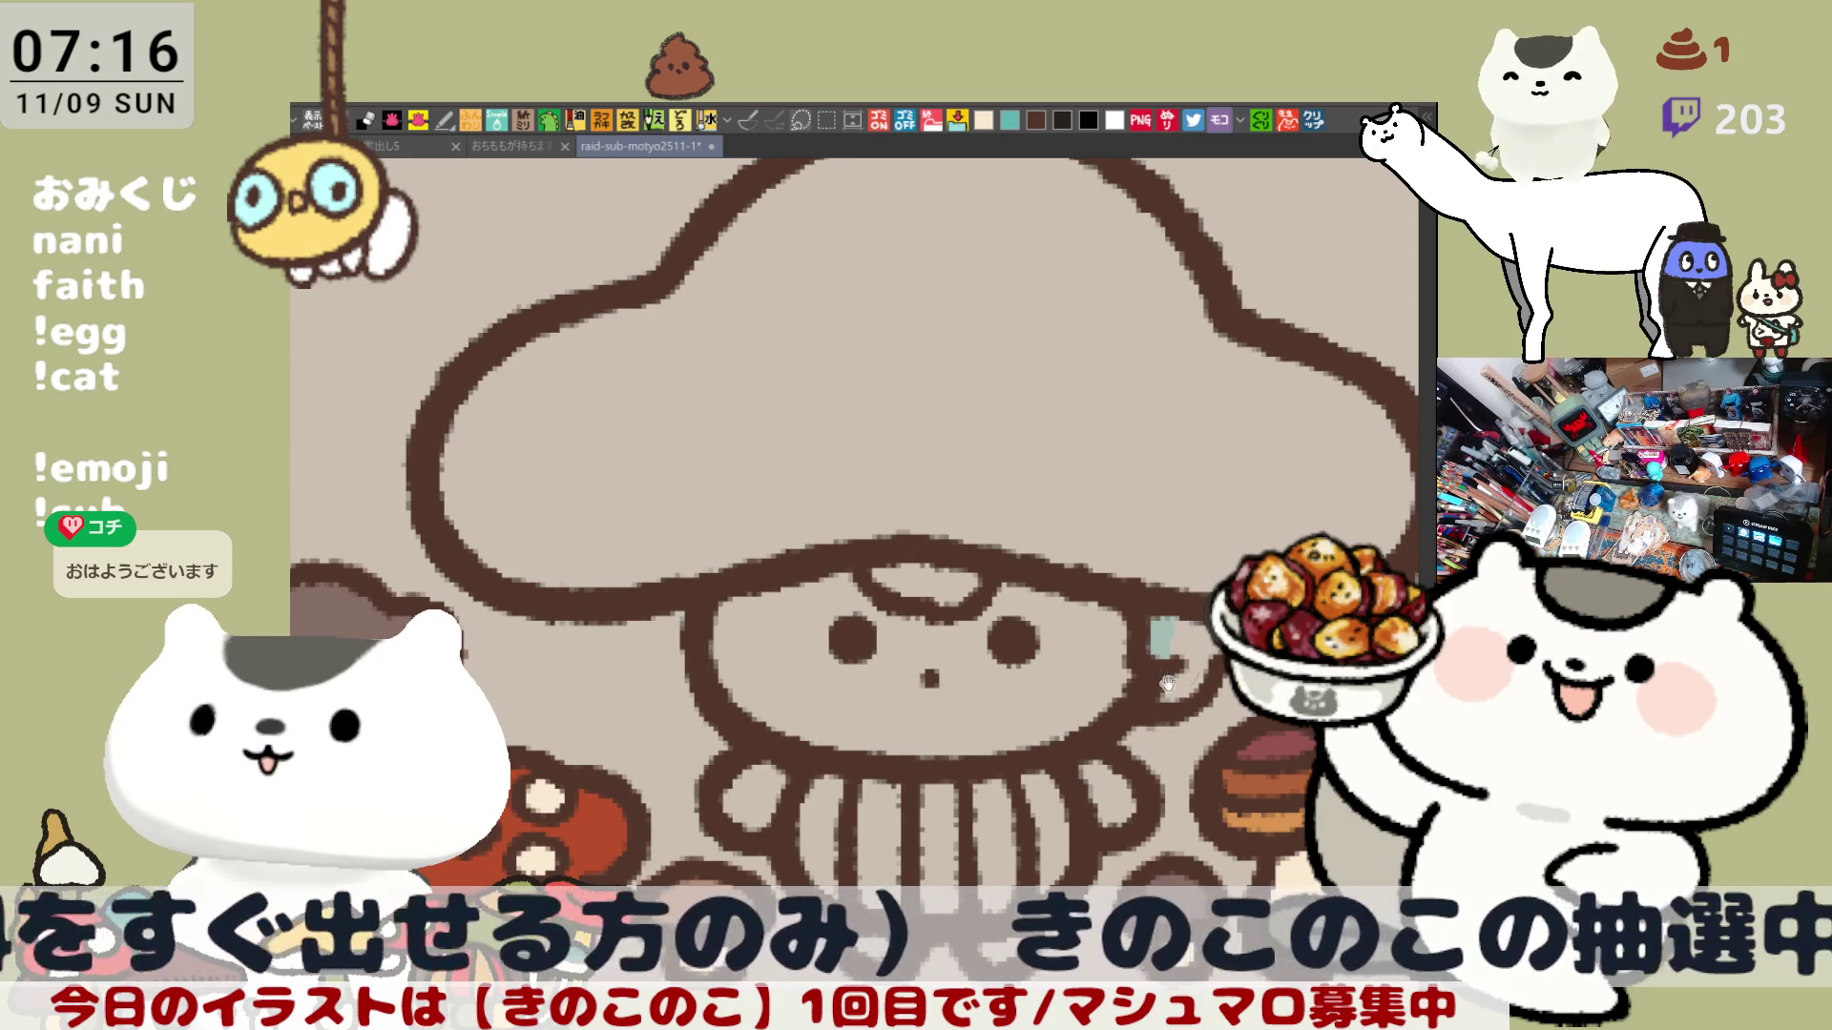
left_click_drag(1148, 702, 1169, 657)
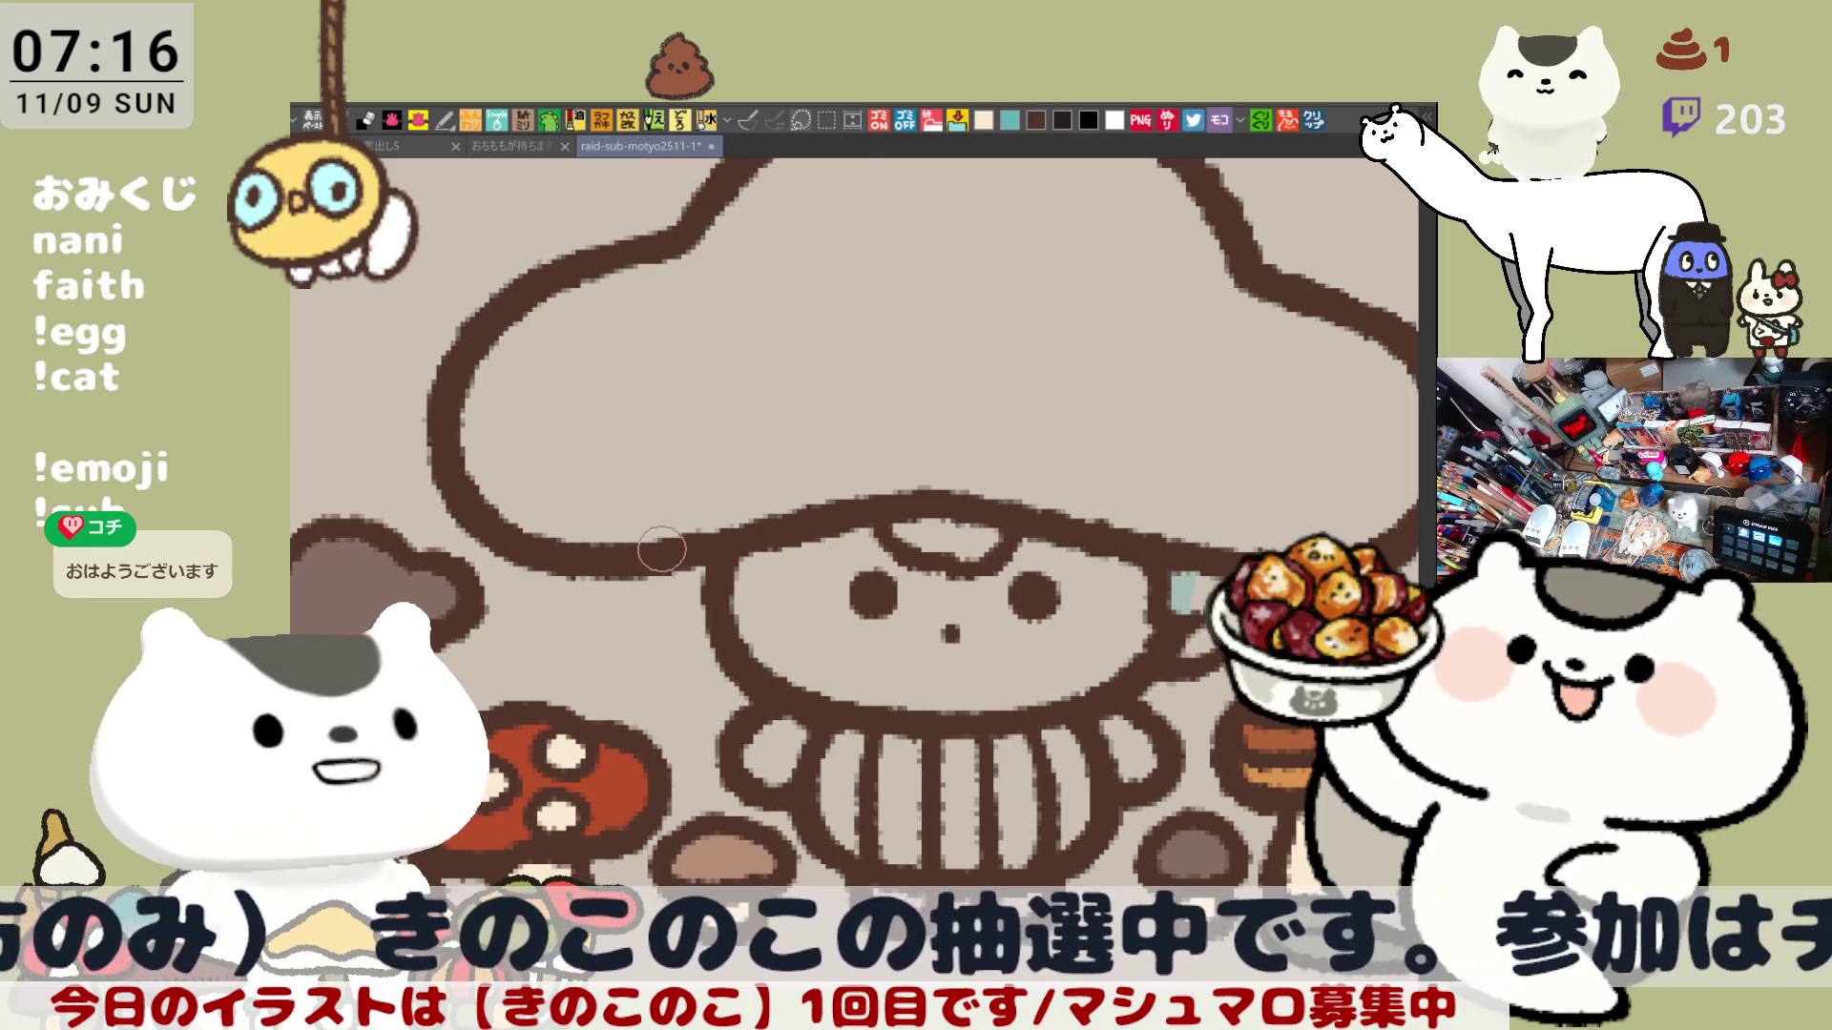
Draw the left side-hair outline, erase its end hook, and fill the cap and face cream.
left_click_drag(642, 573, 674, 633)
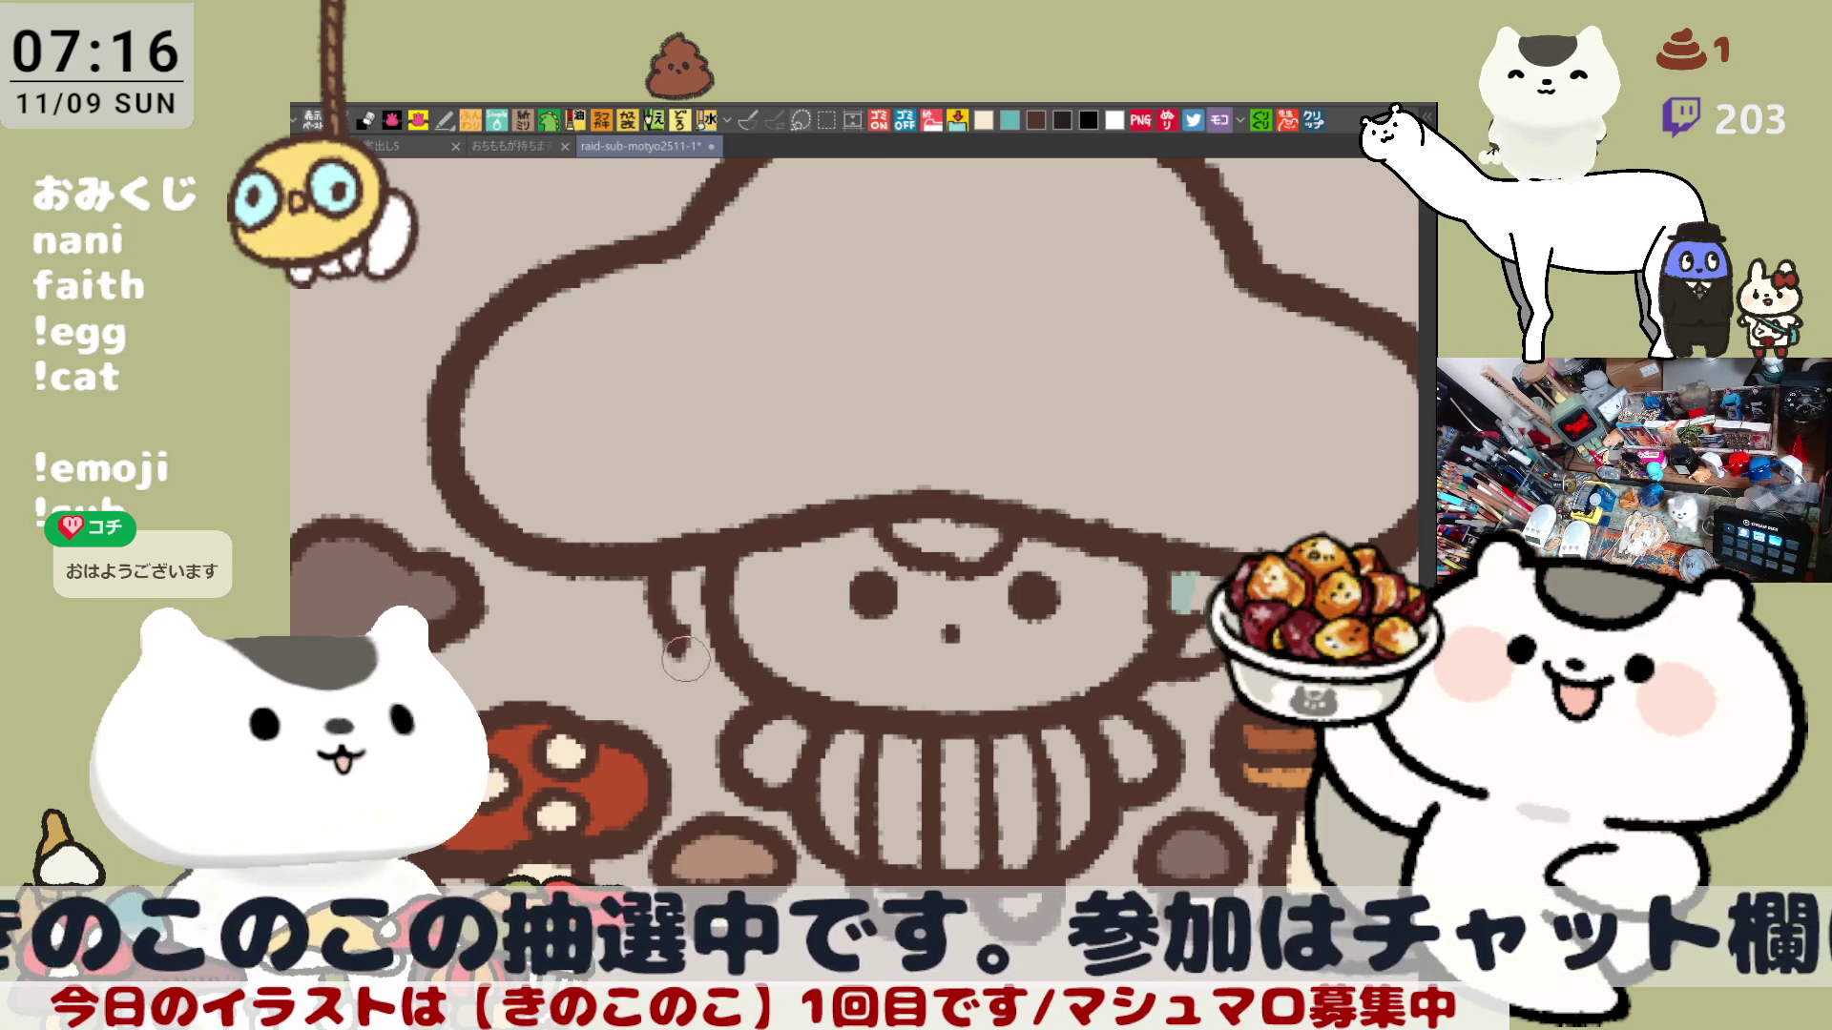
key("ctrl+z")
key("ctrl+z")
mouse_move(668, 563)
left_mouse_down()
mouse_move(680, 667)
mouse_move(706, 682)
mouse_move(749, 666)
left_mouse_up()
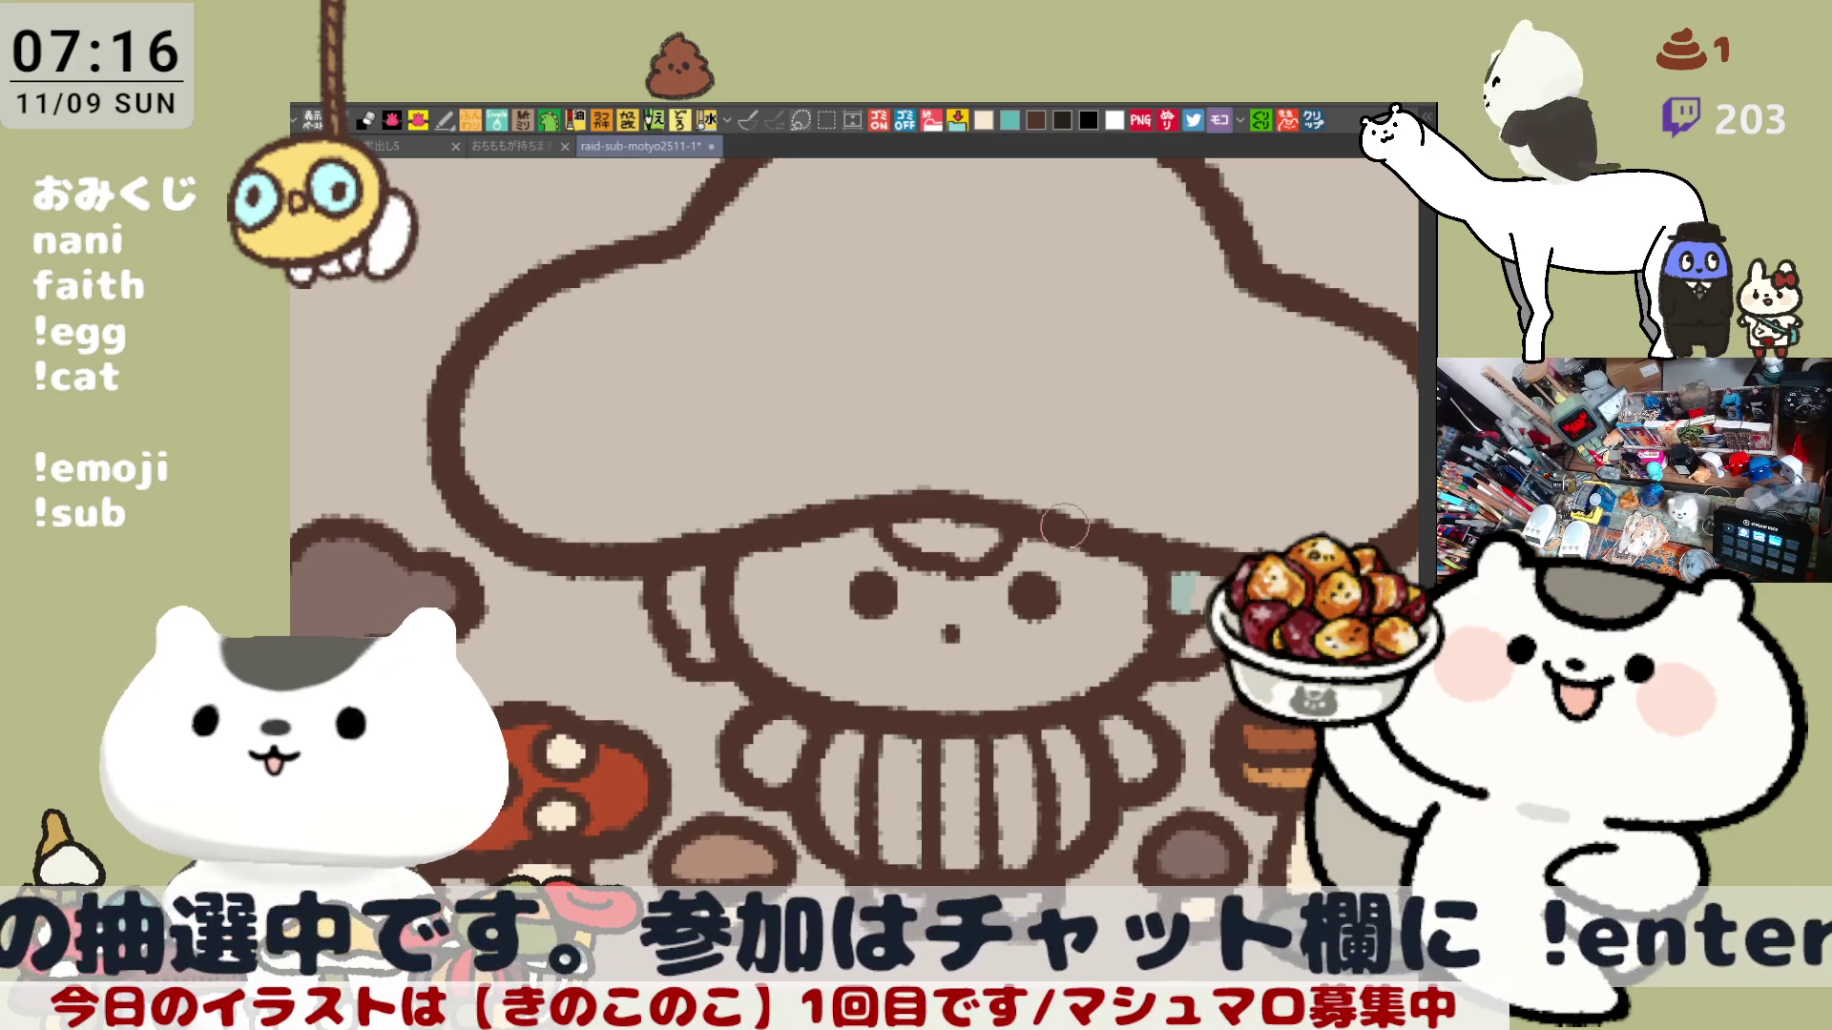
left_click_drag(687, 661, 730, 673)
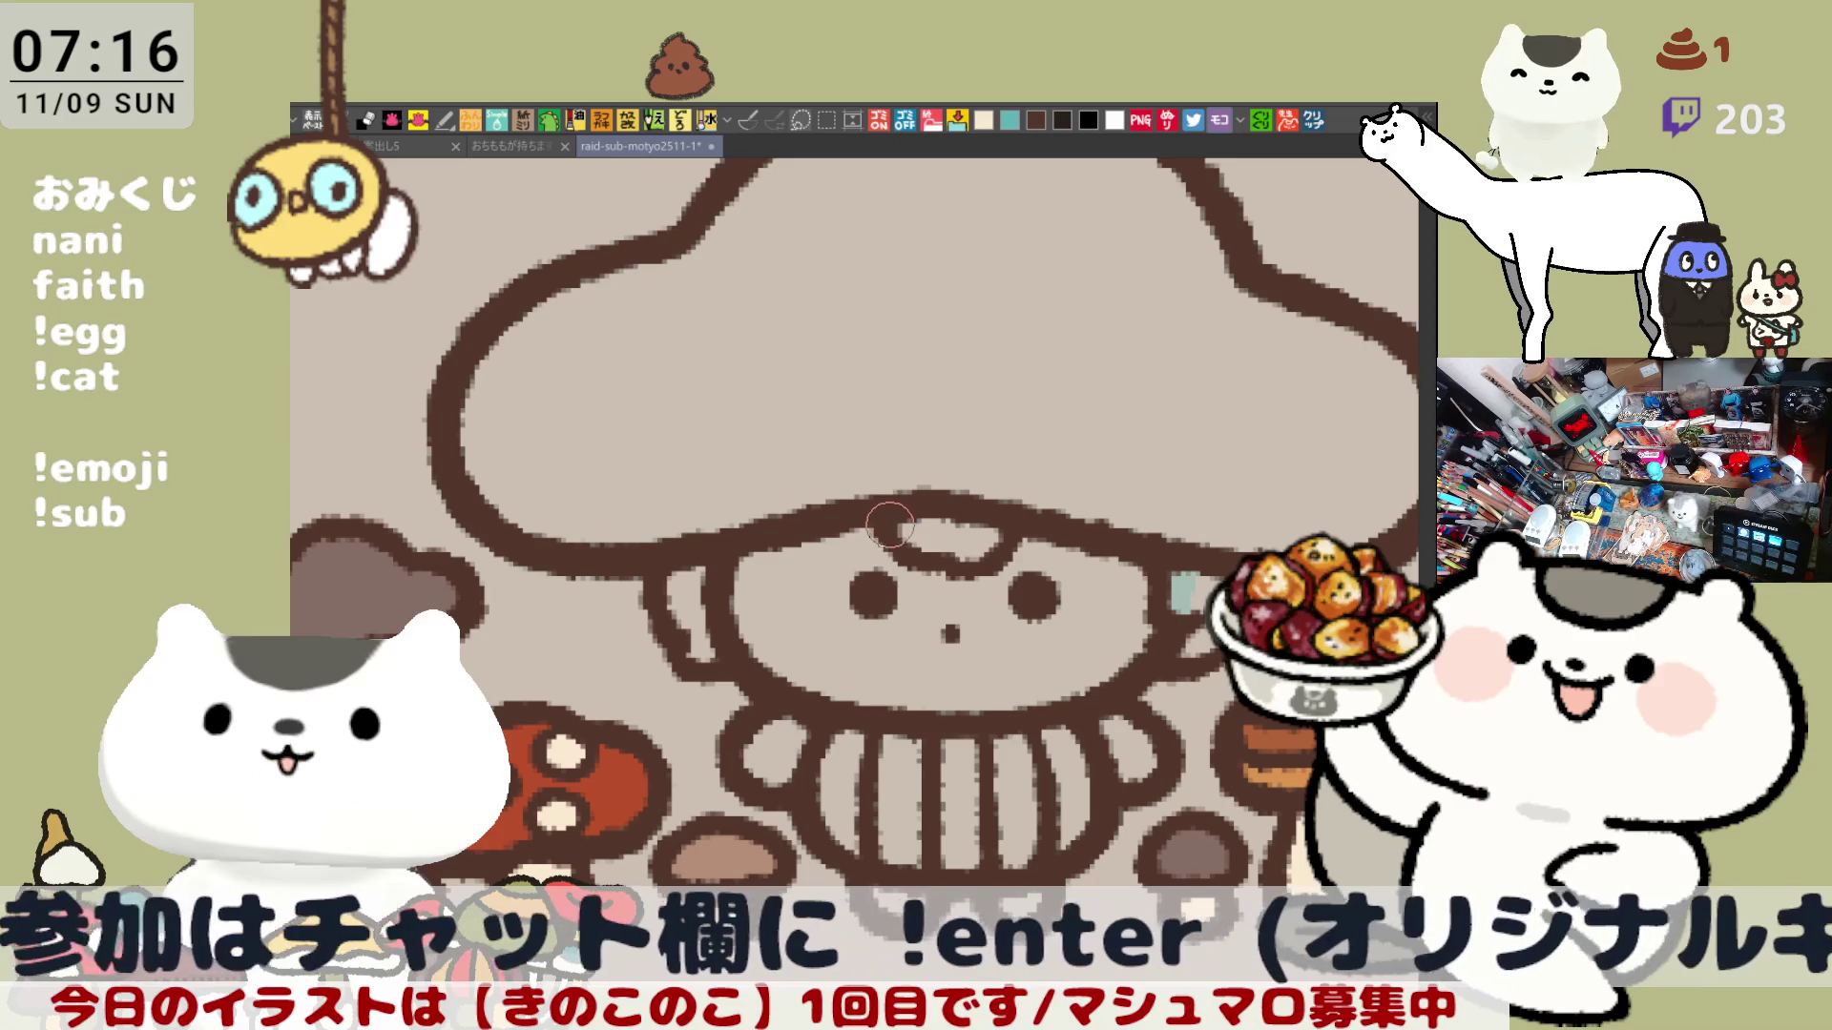
scroll(889, 539, "down", 1)
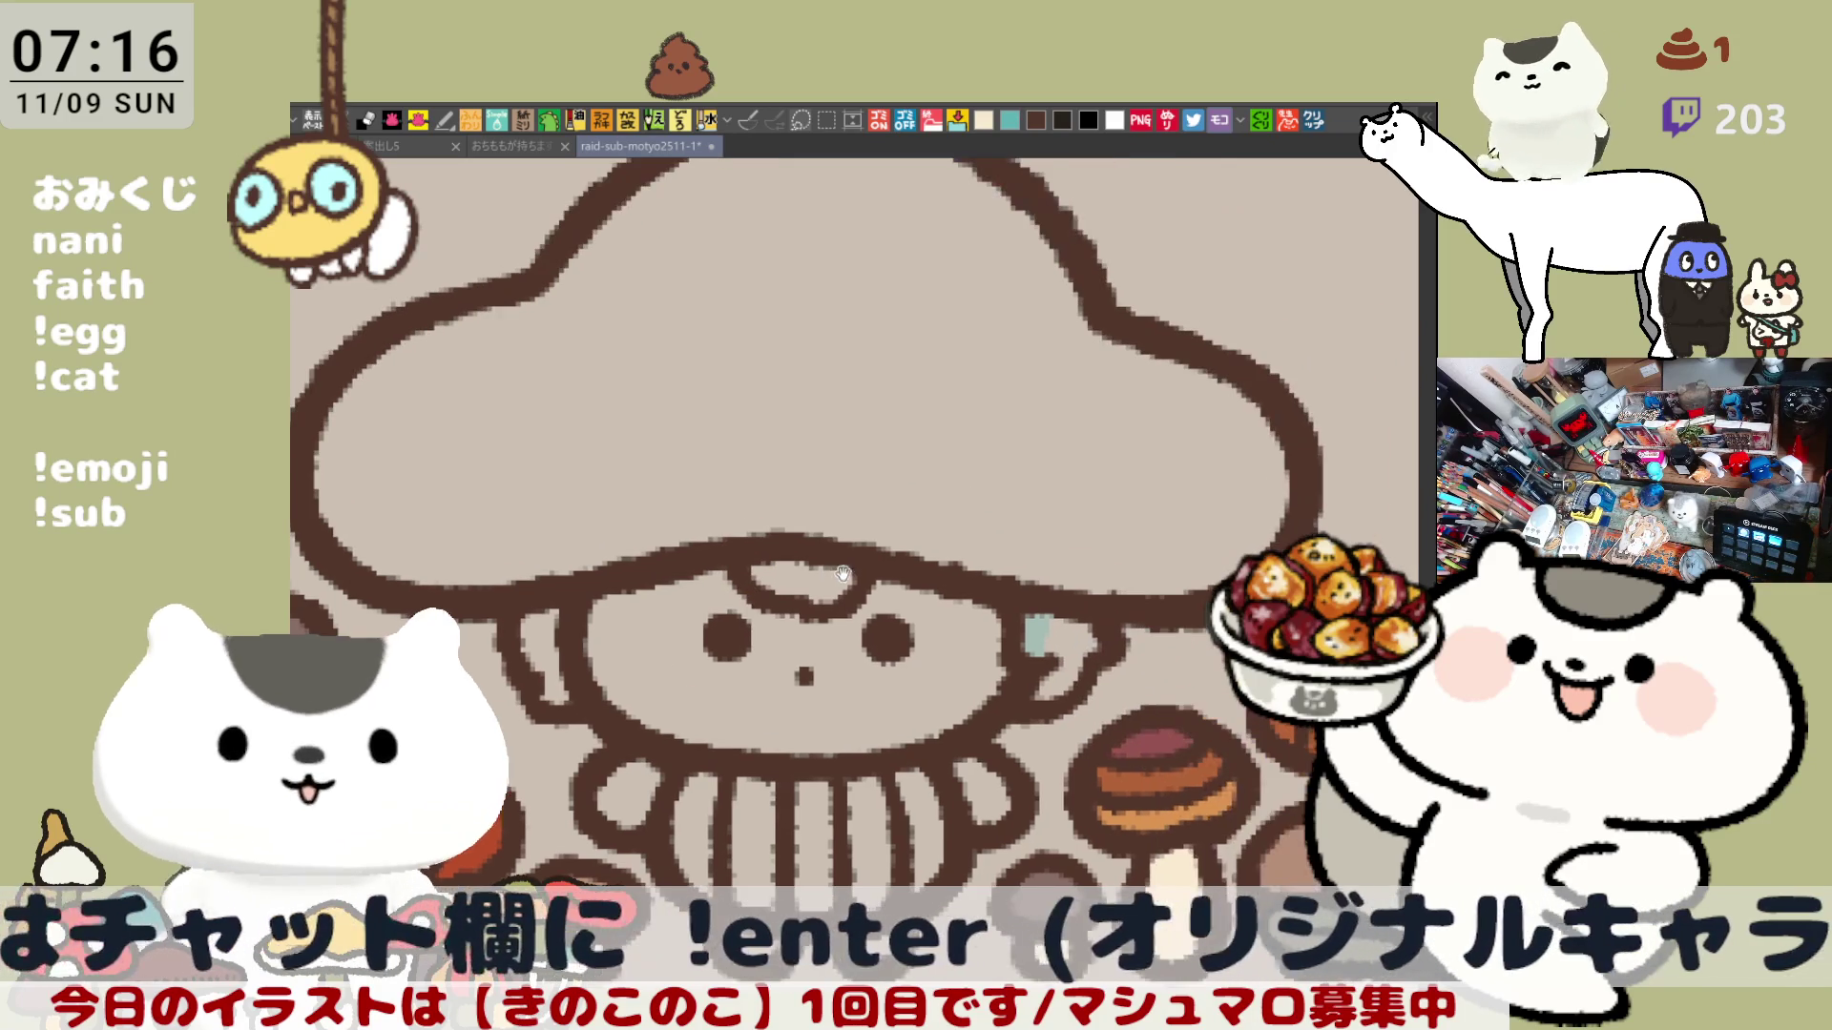
scroll(900, 522, "down", 2)
scroll(900, 522, "up", 2)
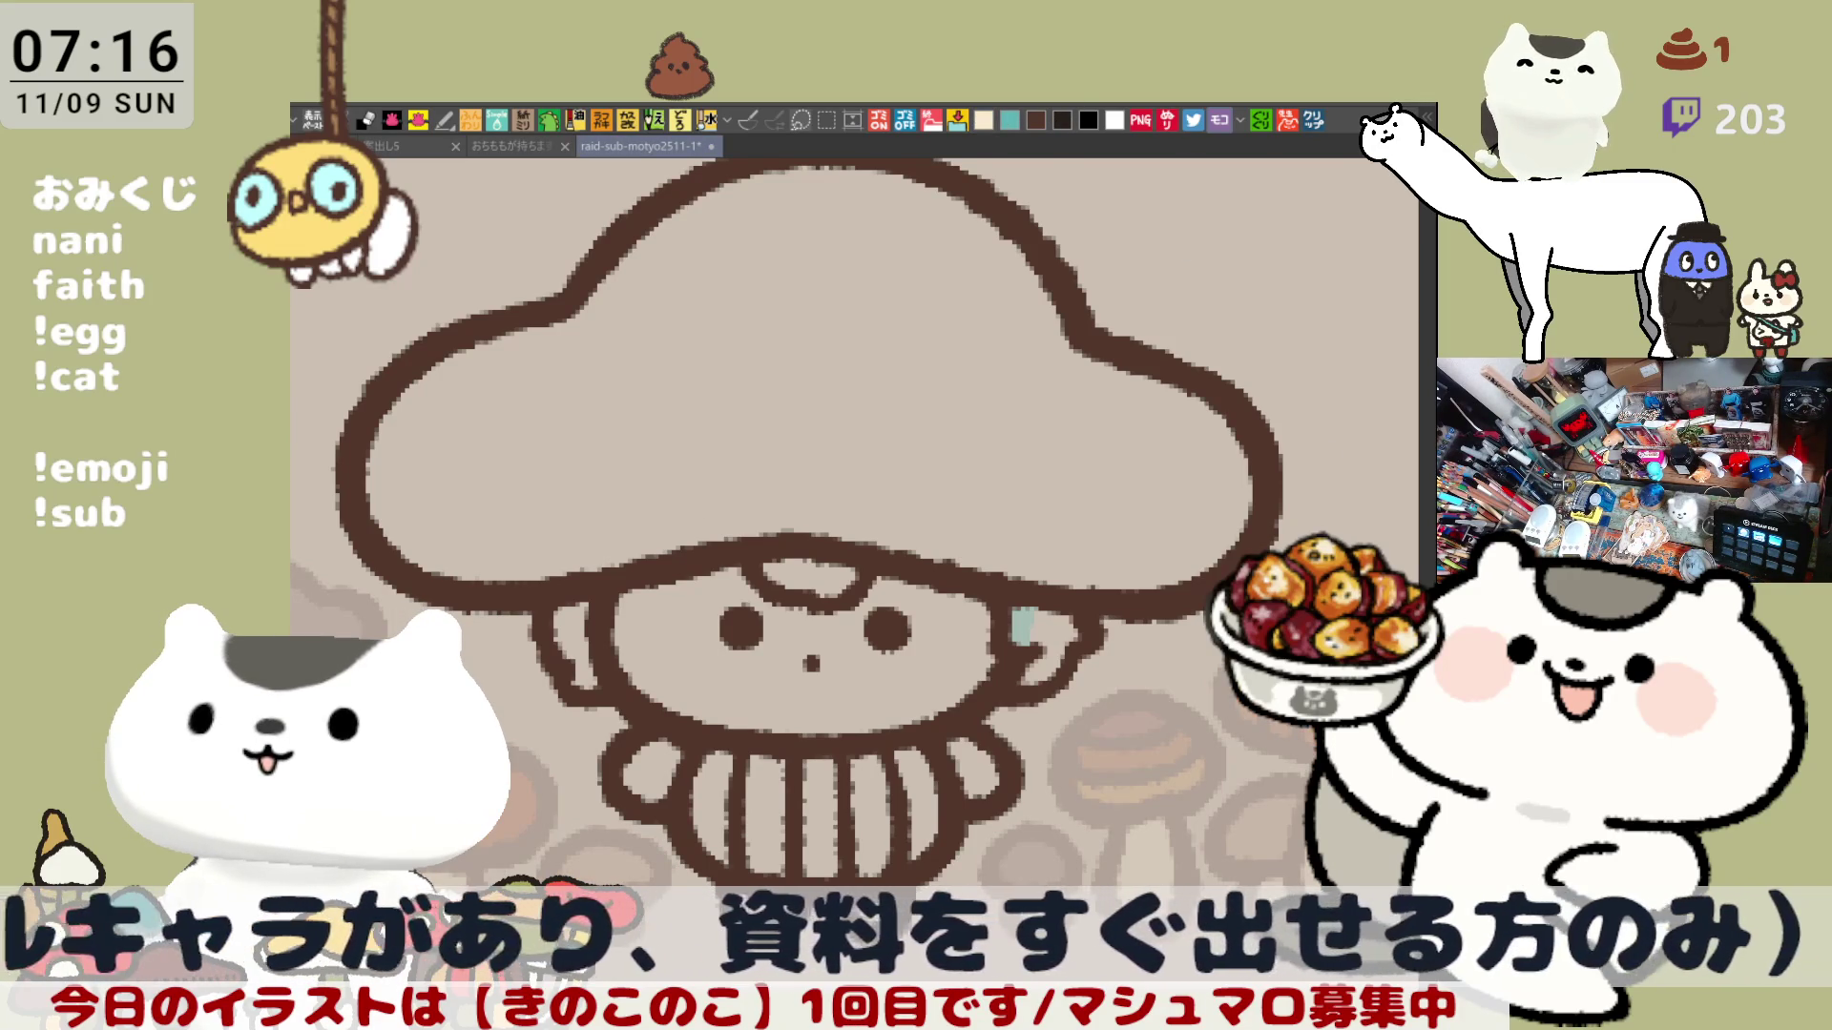
key("ctrl+minus")
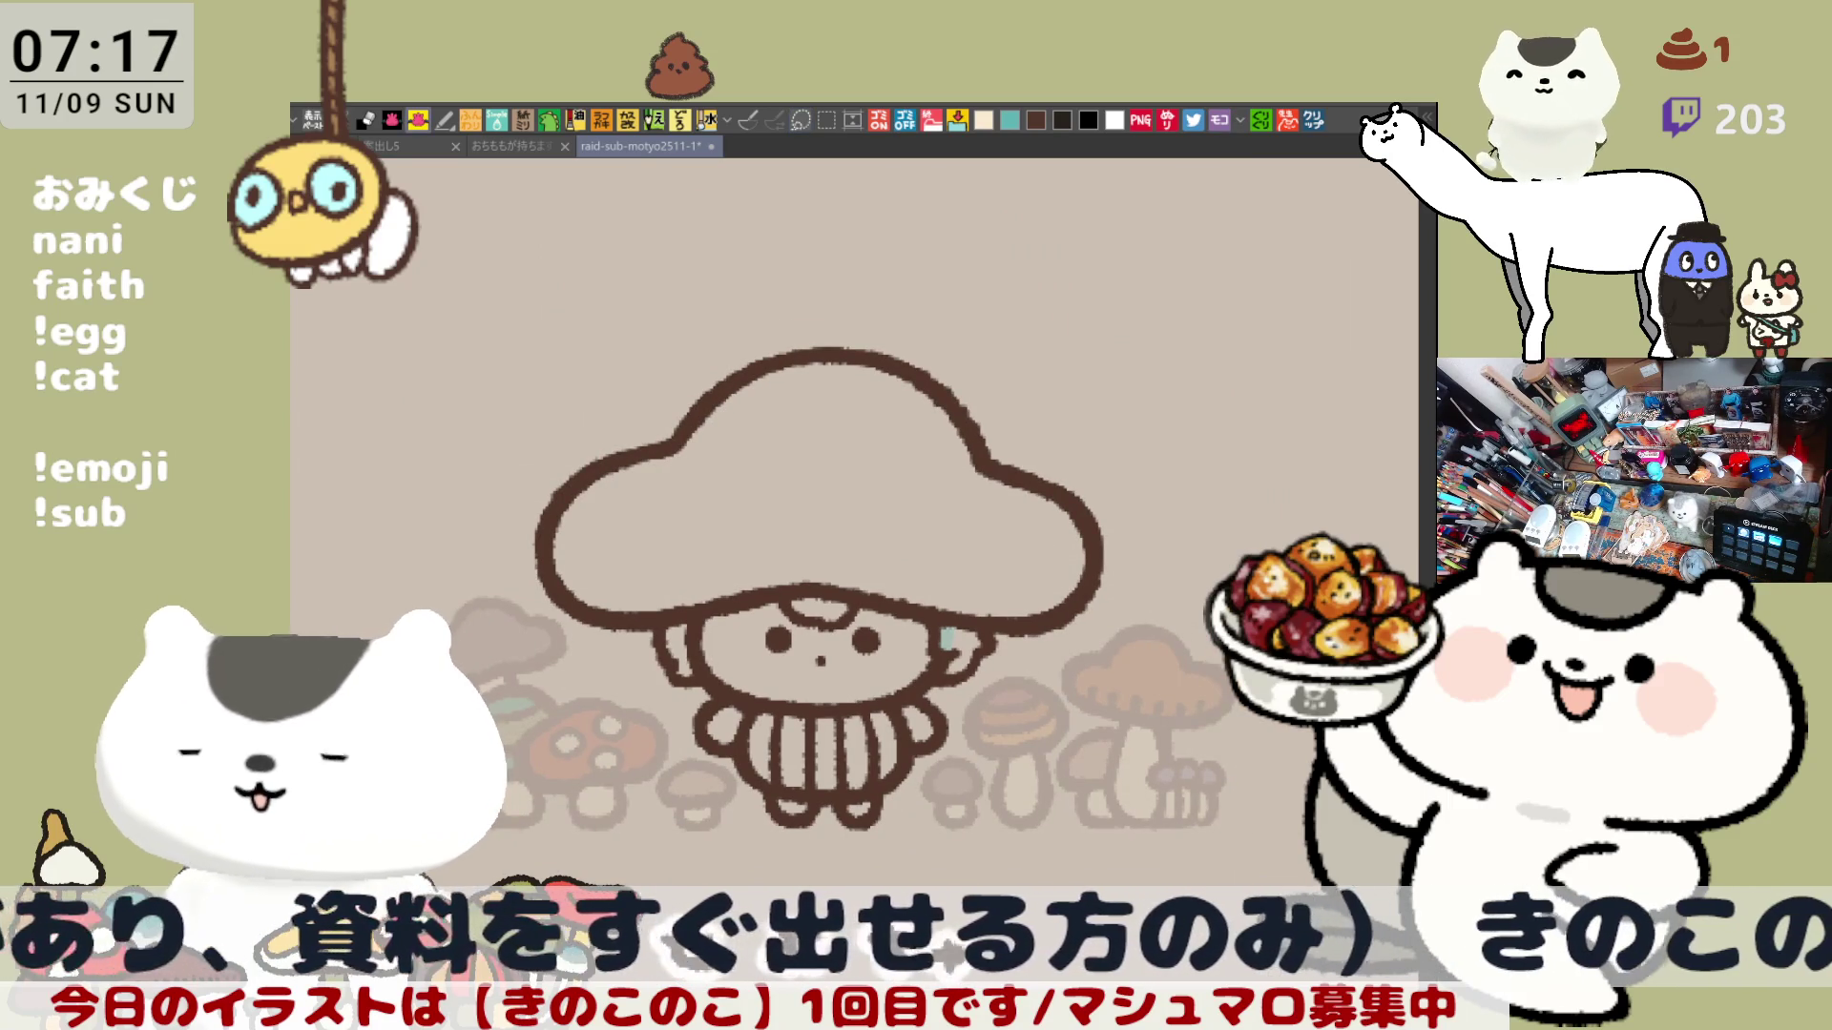
mouse_move(458, 544)
left_mouse_down()
mouse_move(1231, 553)
mouse_move(894, 606)
left_mouse_up()
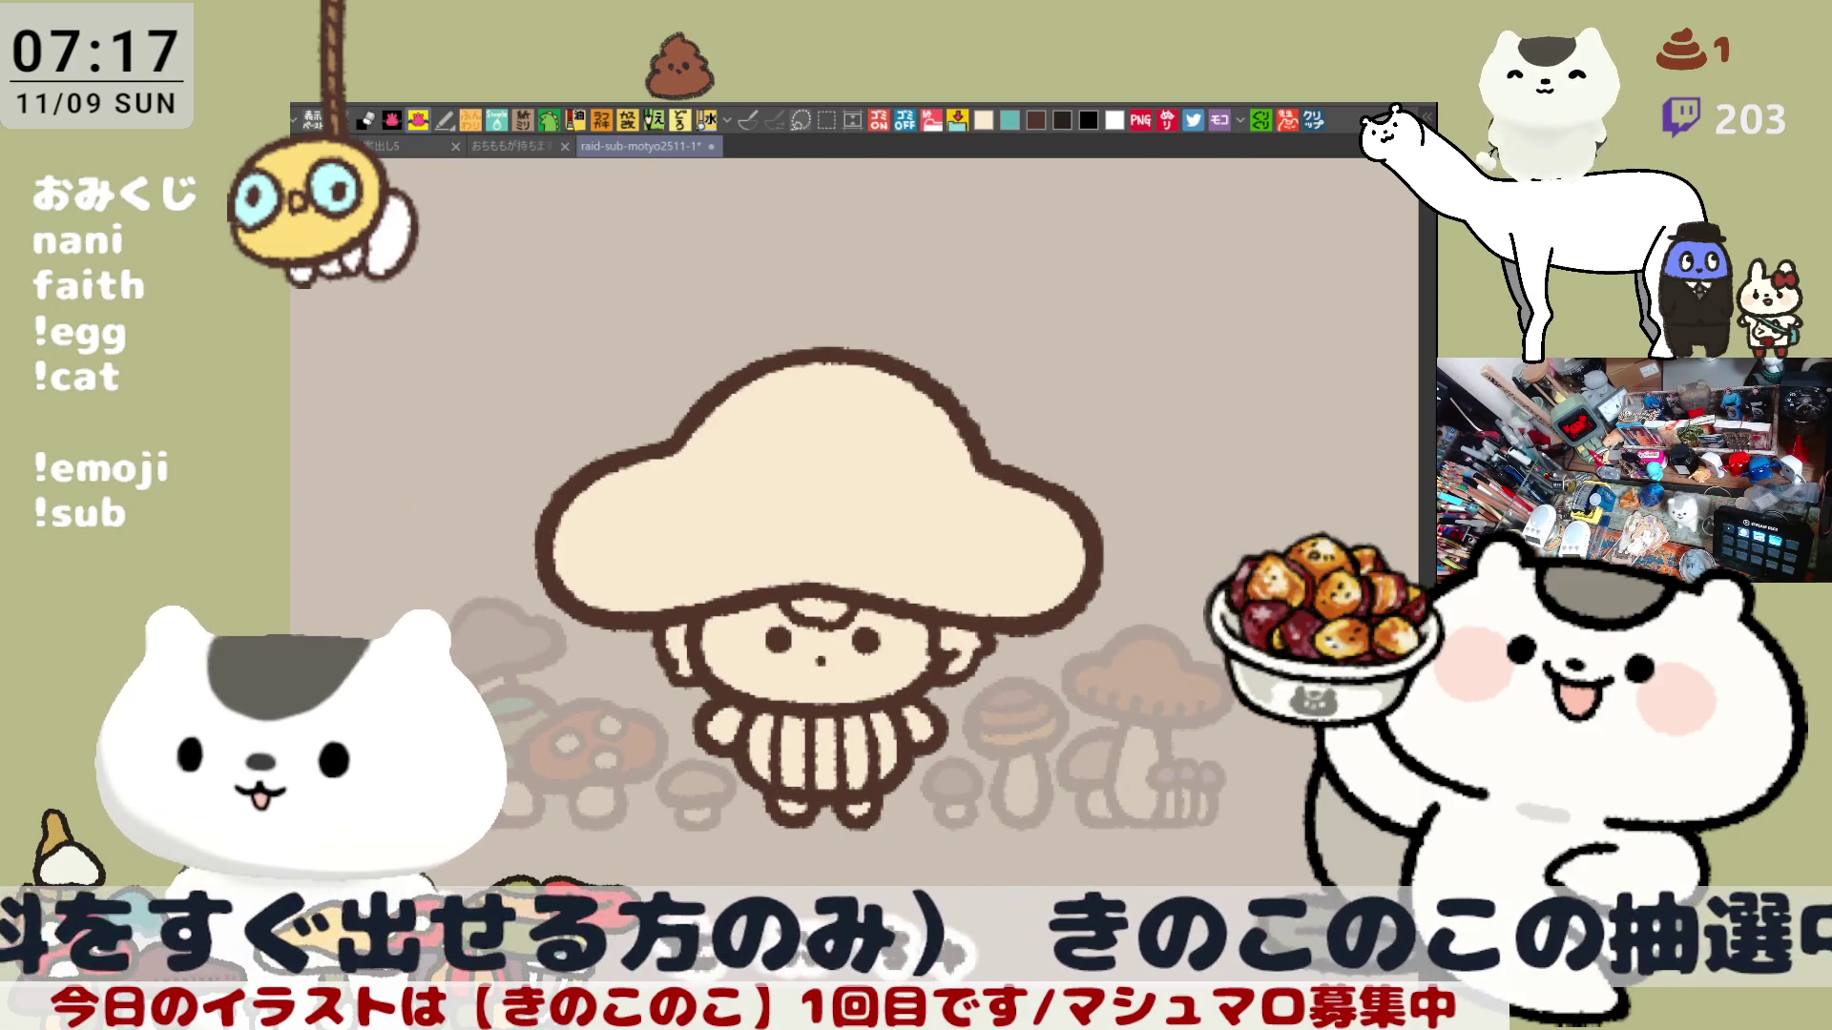
Fill the ears and face gap cream, the face pale pink, and blush both cheeks pink.
left_click(729, 539)
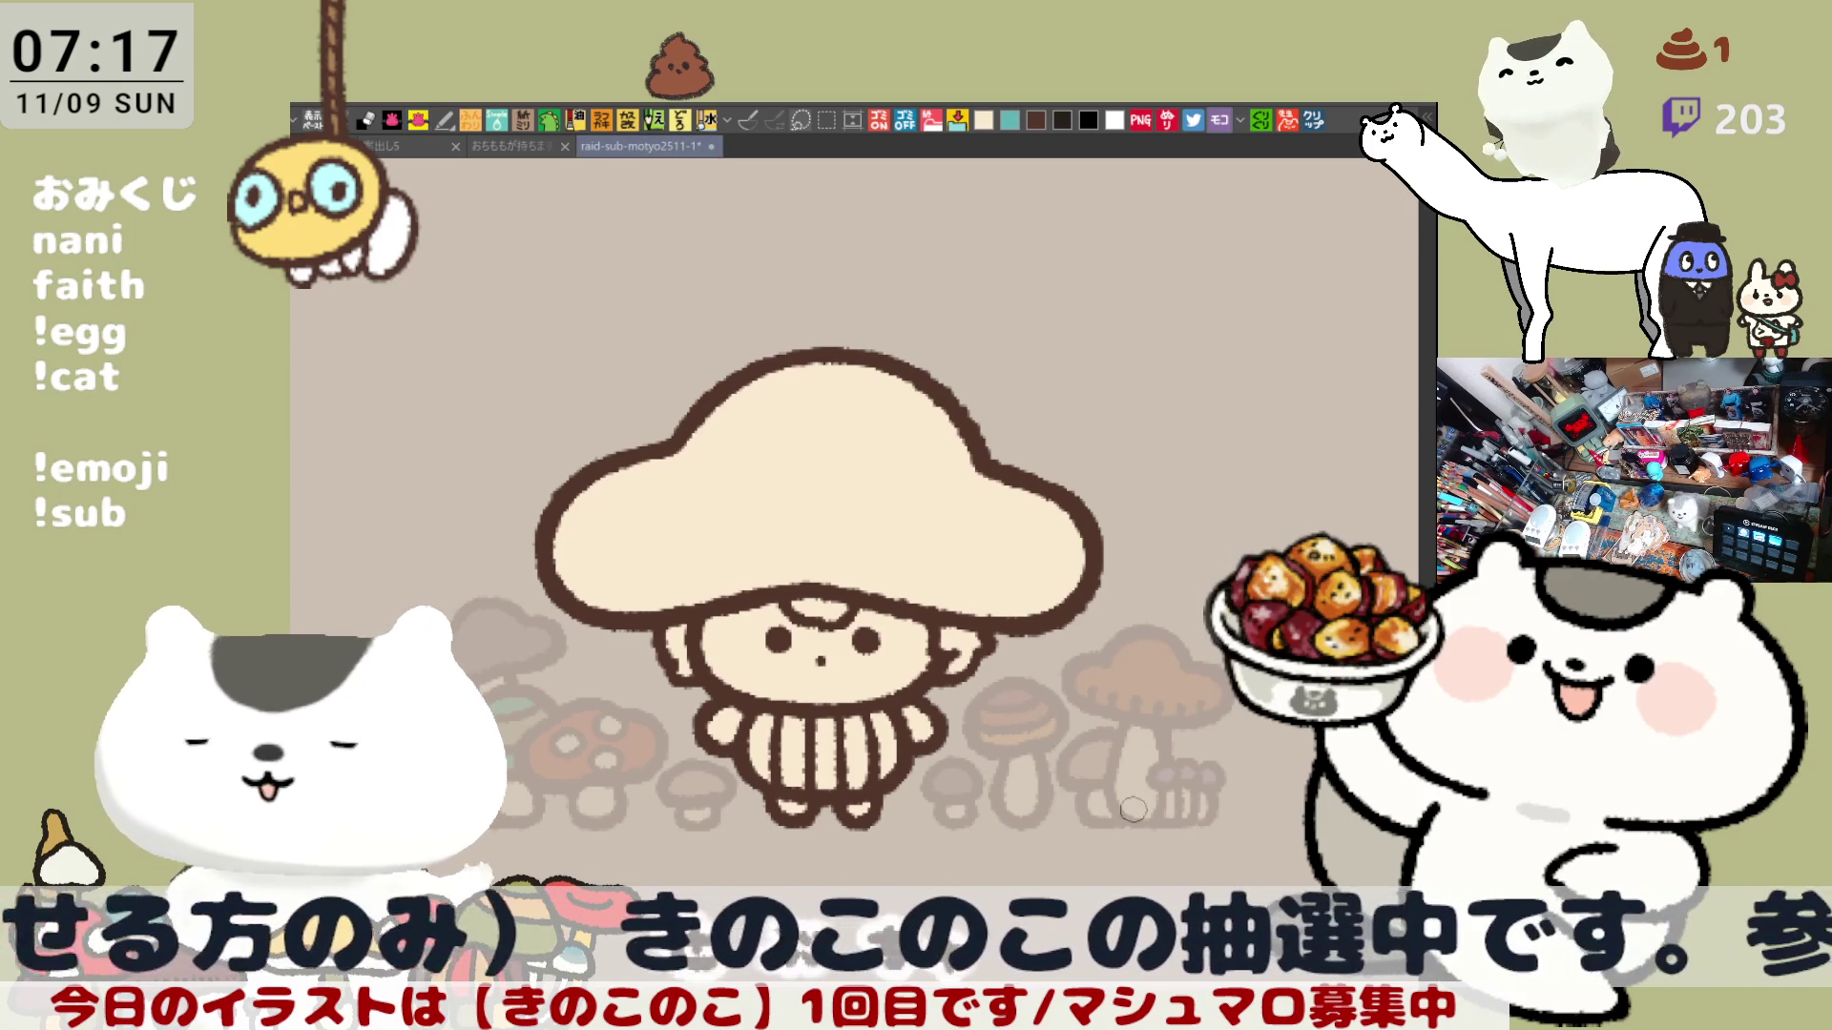
left_click_drag(675, 656, 685, 664)
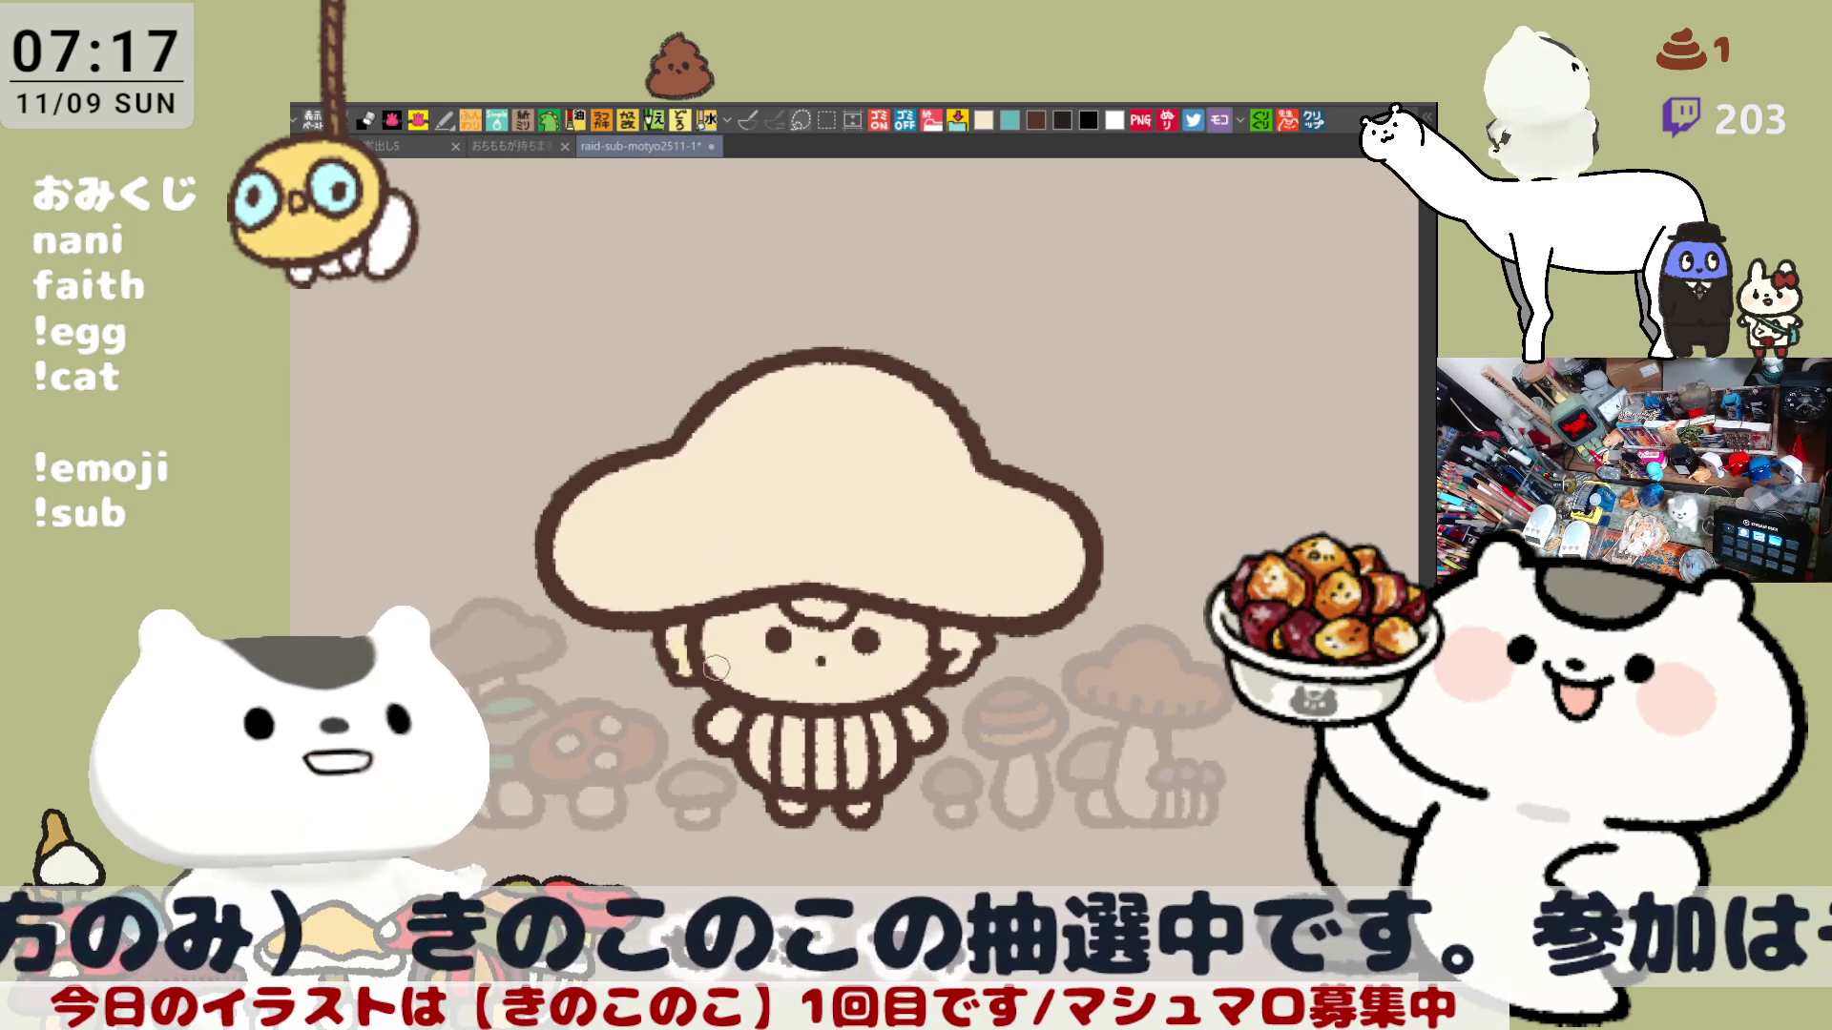
left_click_drag(966, 655, 975, 662)
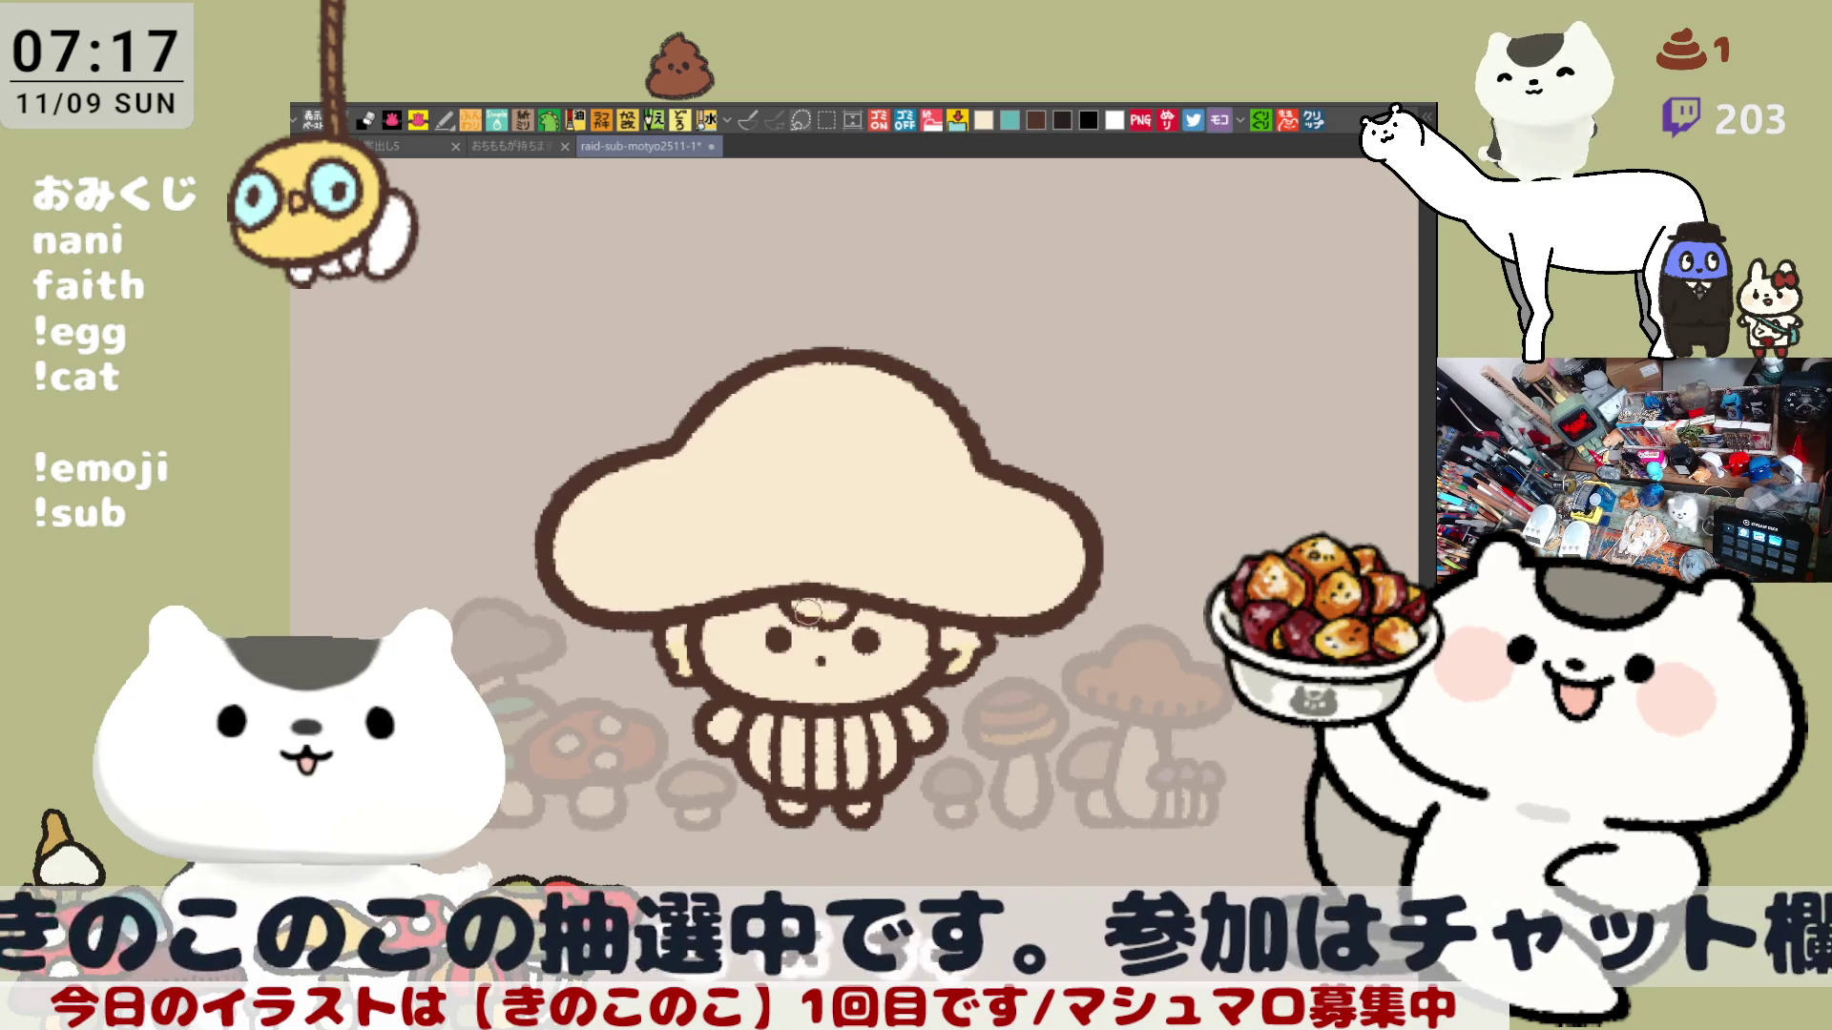
left_click_drag(832, 617, 834, 612)
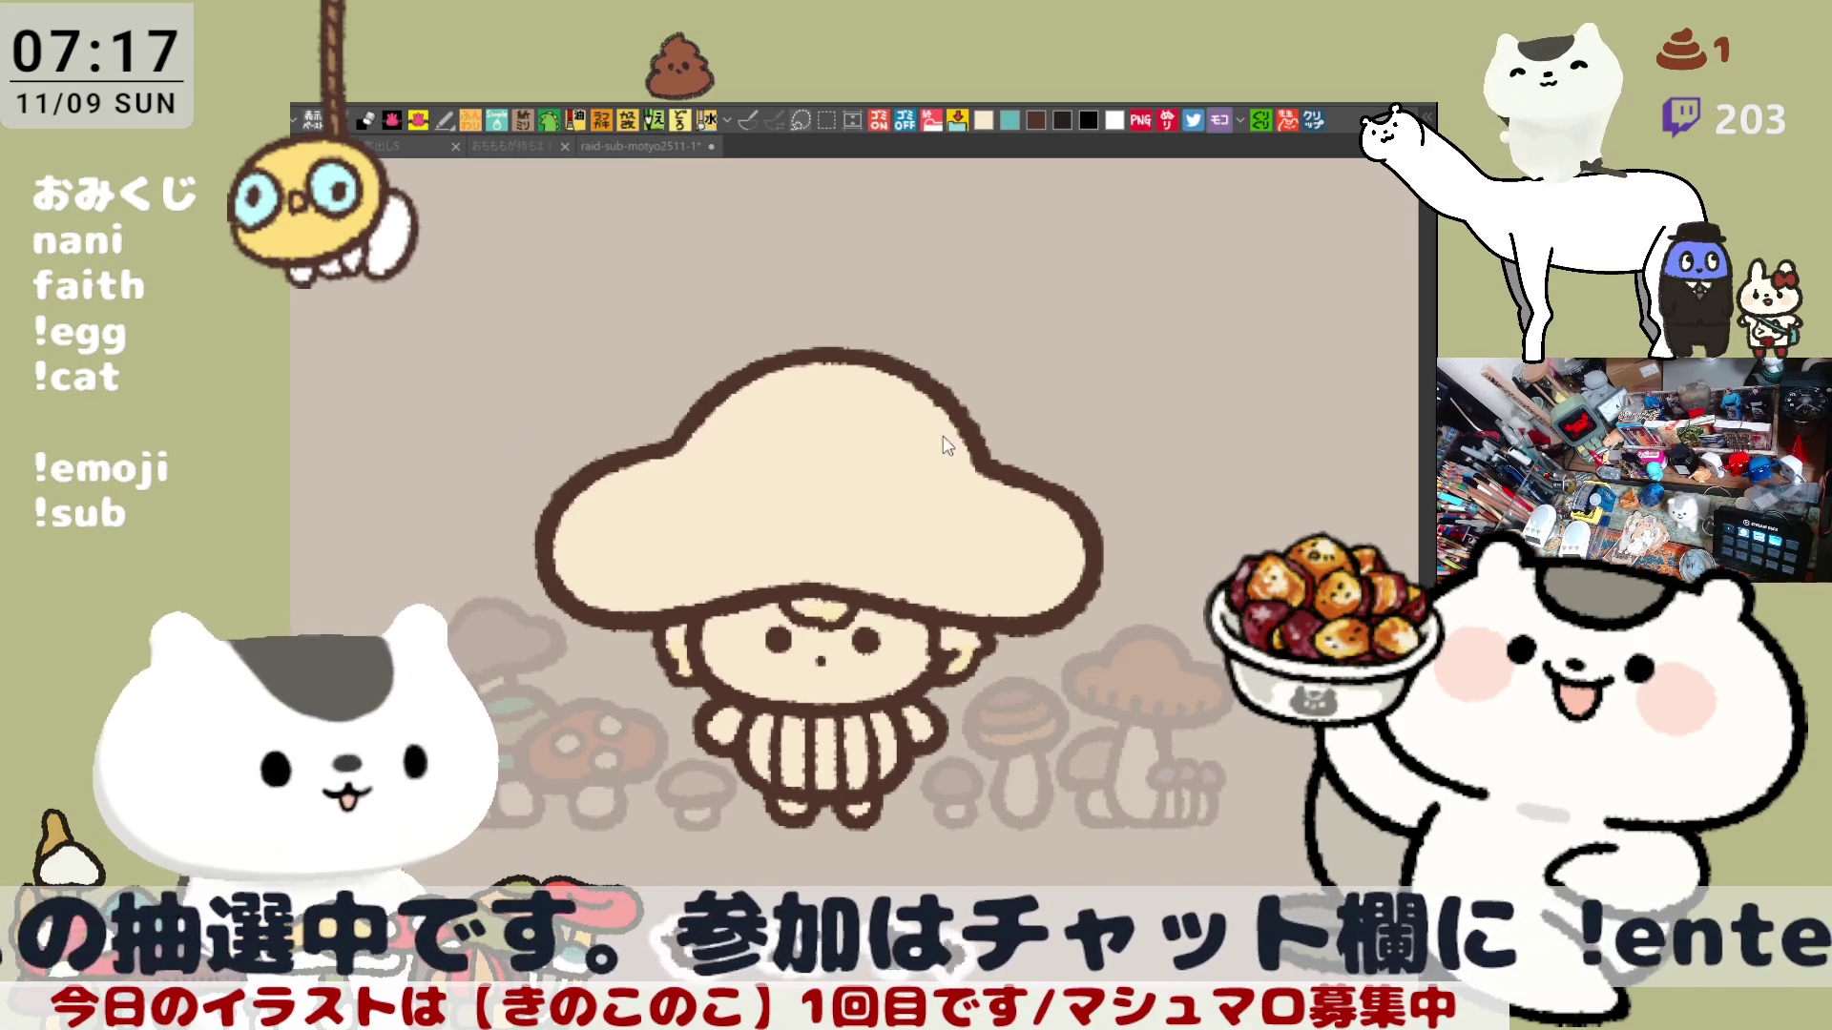
left_click(890, 691)
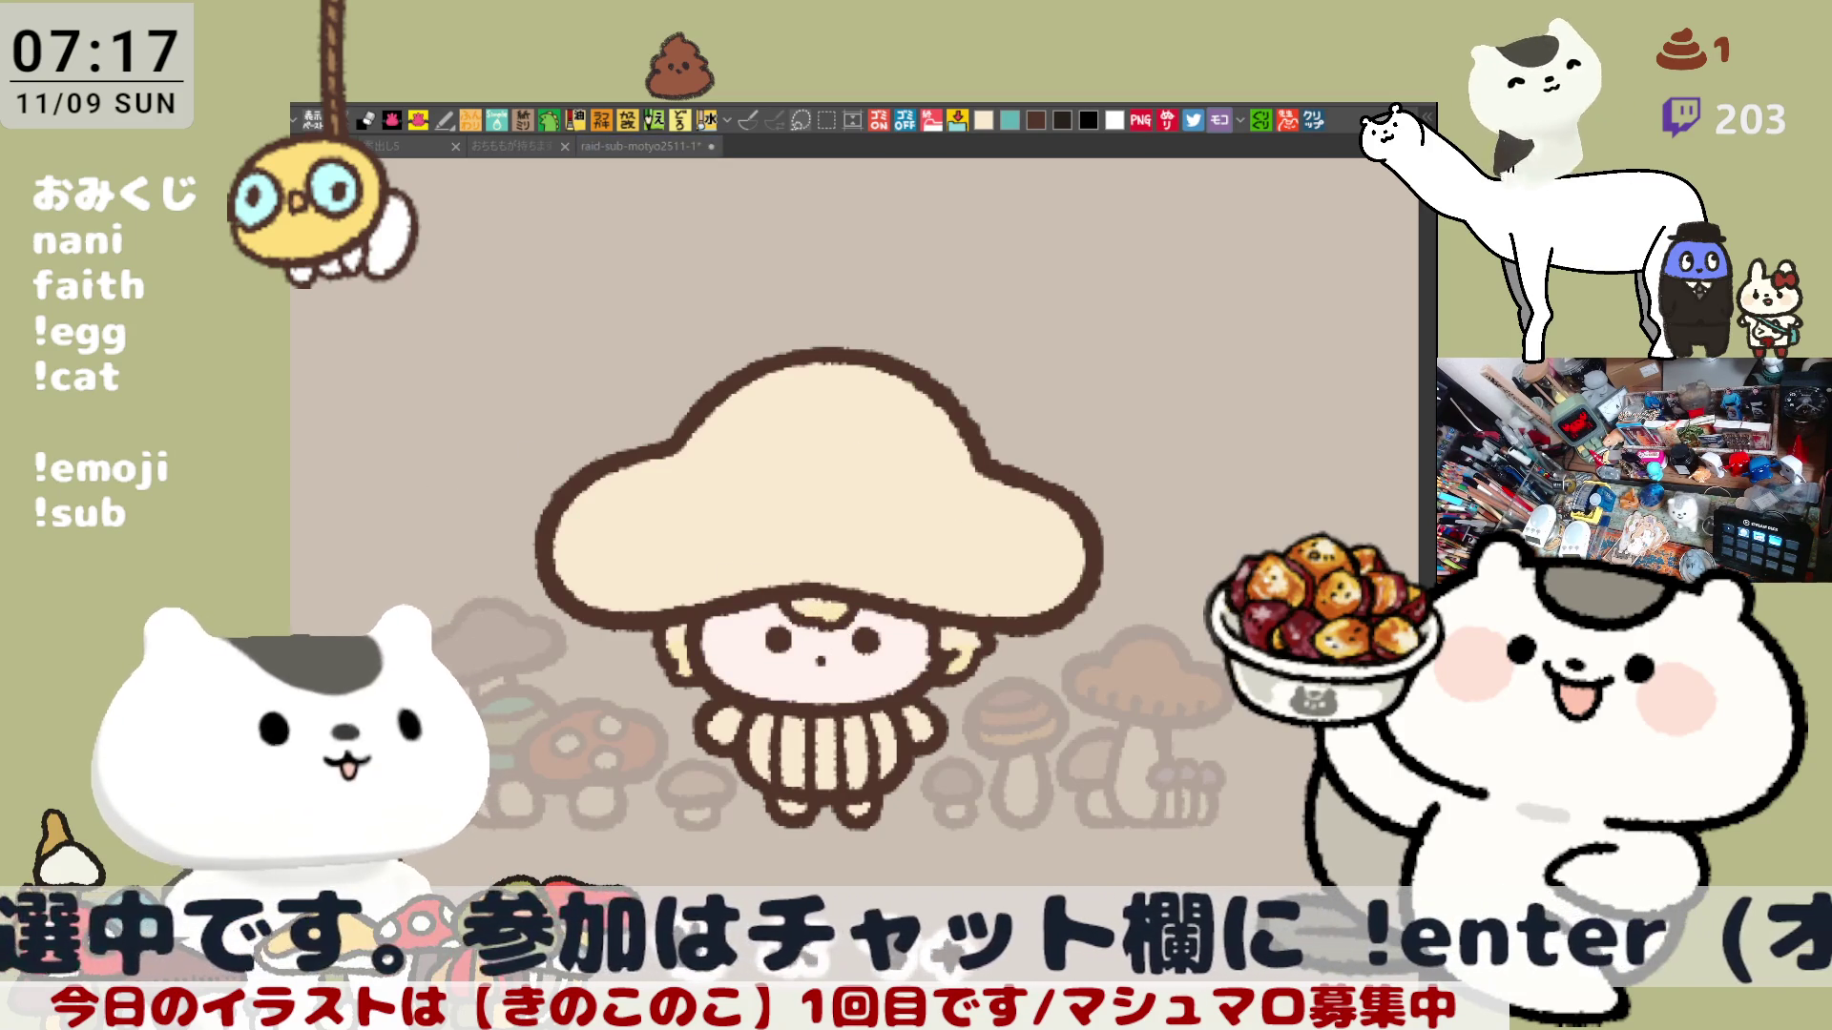
mouse_move(759, 649)
left_mouse_down()
mouse_move(744, 638)
mouse_move(735, 658)
mouse_move(754, 627)
left_mouse_up()
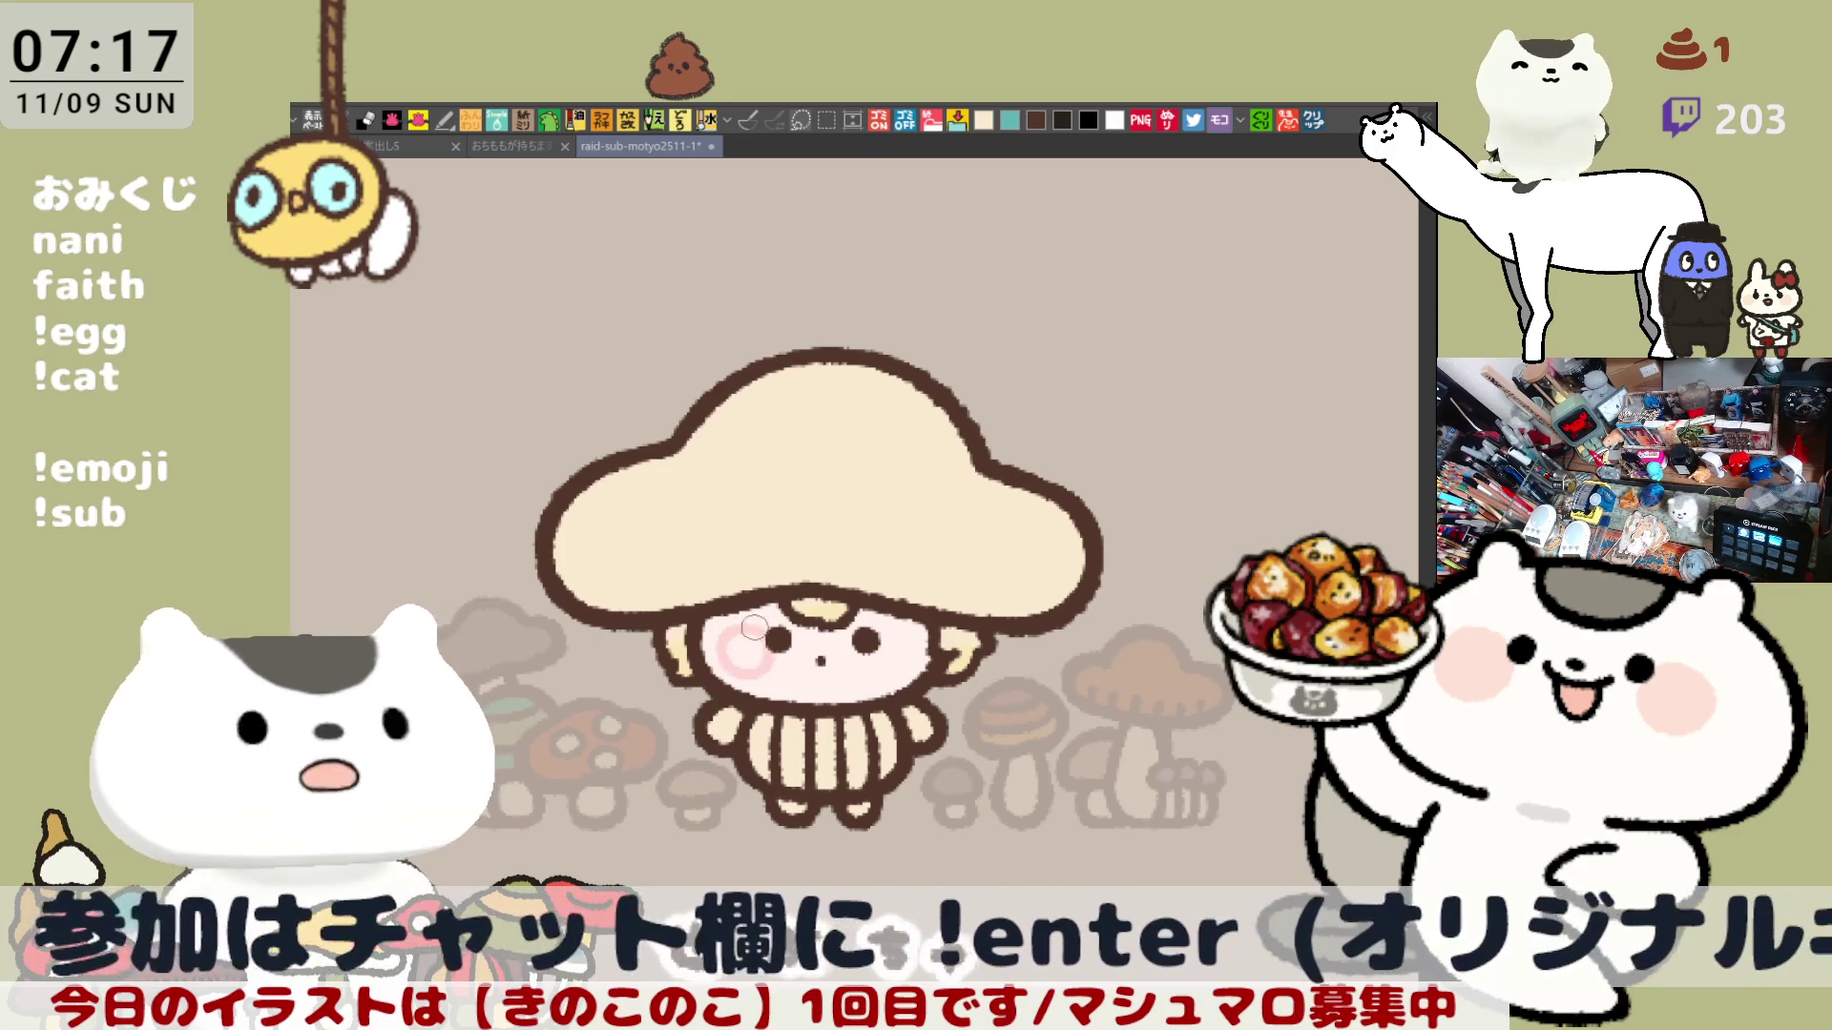
mouse_move(914, 632)
left_mouse_down()
mouse_move(868, 656)
mouse_move(878, 634)
left_mouse_up()
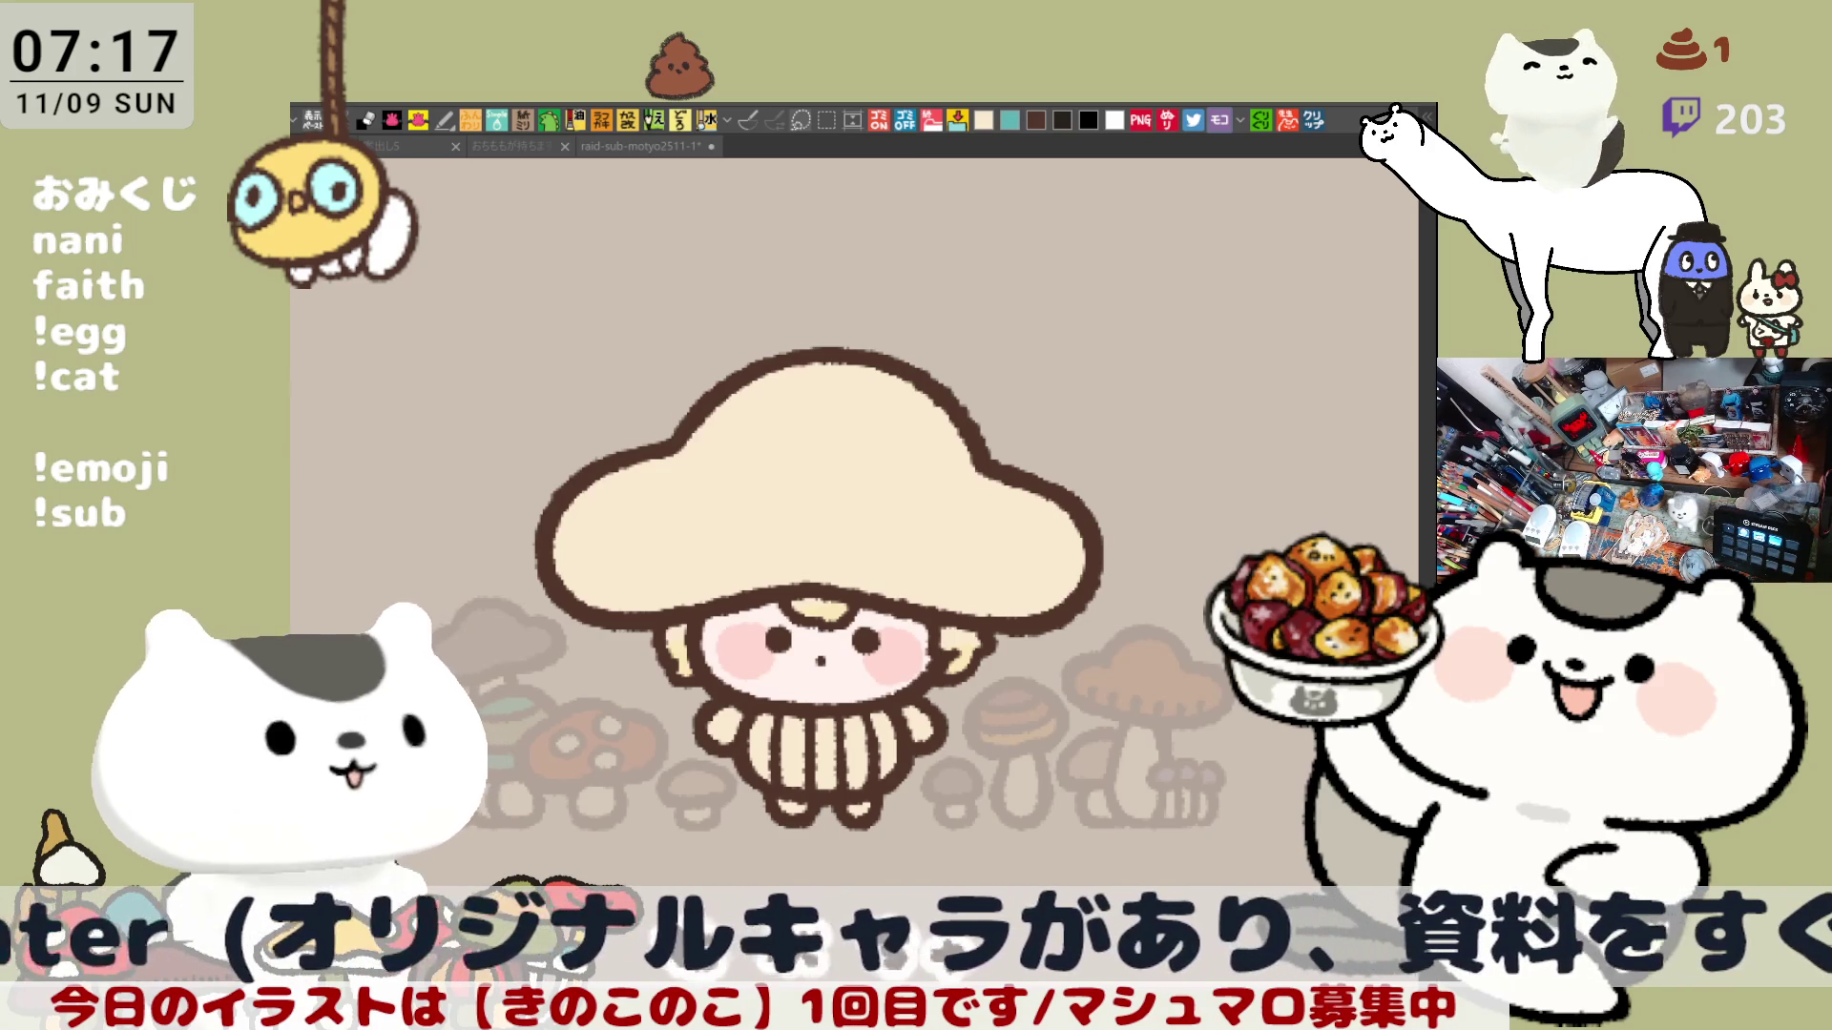
Paint both arms dark blue and both feet dark brown, and fill the cap lavender.
left_click_drag(740, 694, 738, 714)
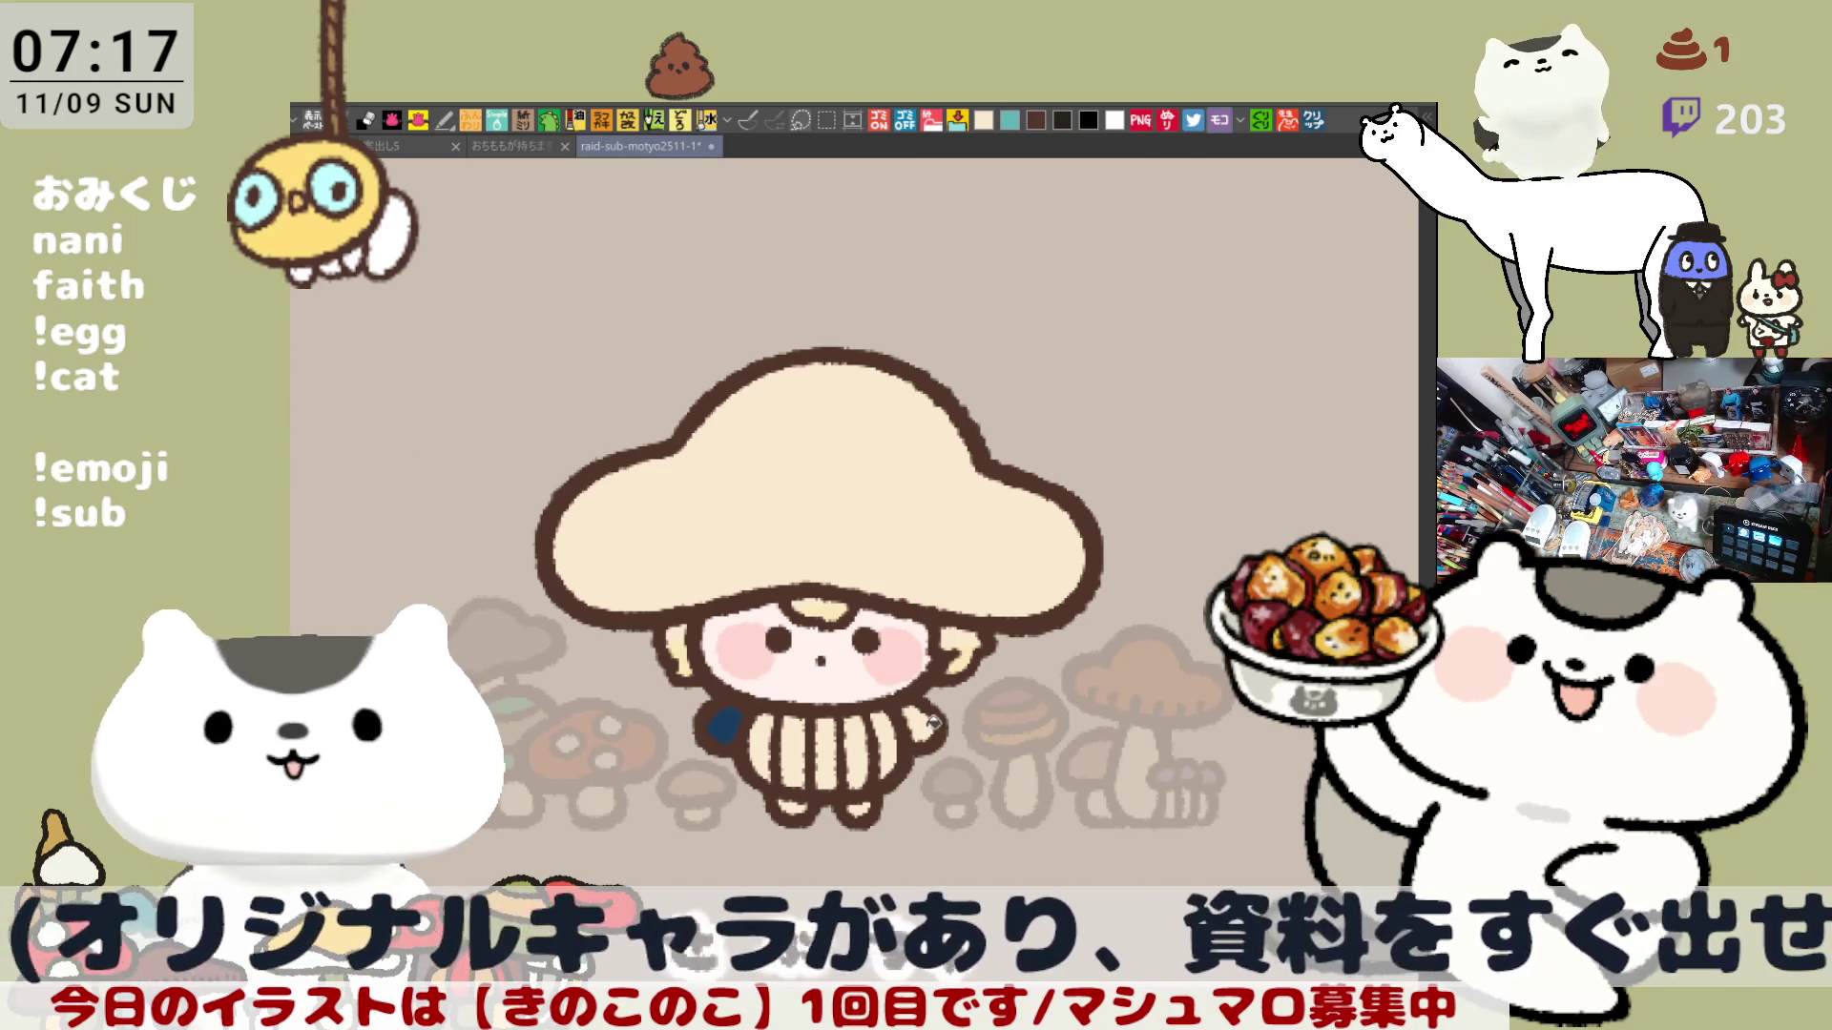
left_click_drag(933, 722, 921, 739)
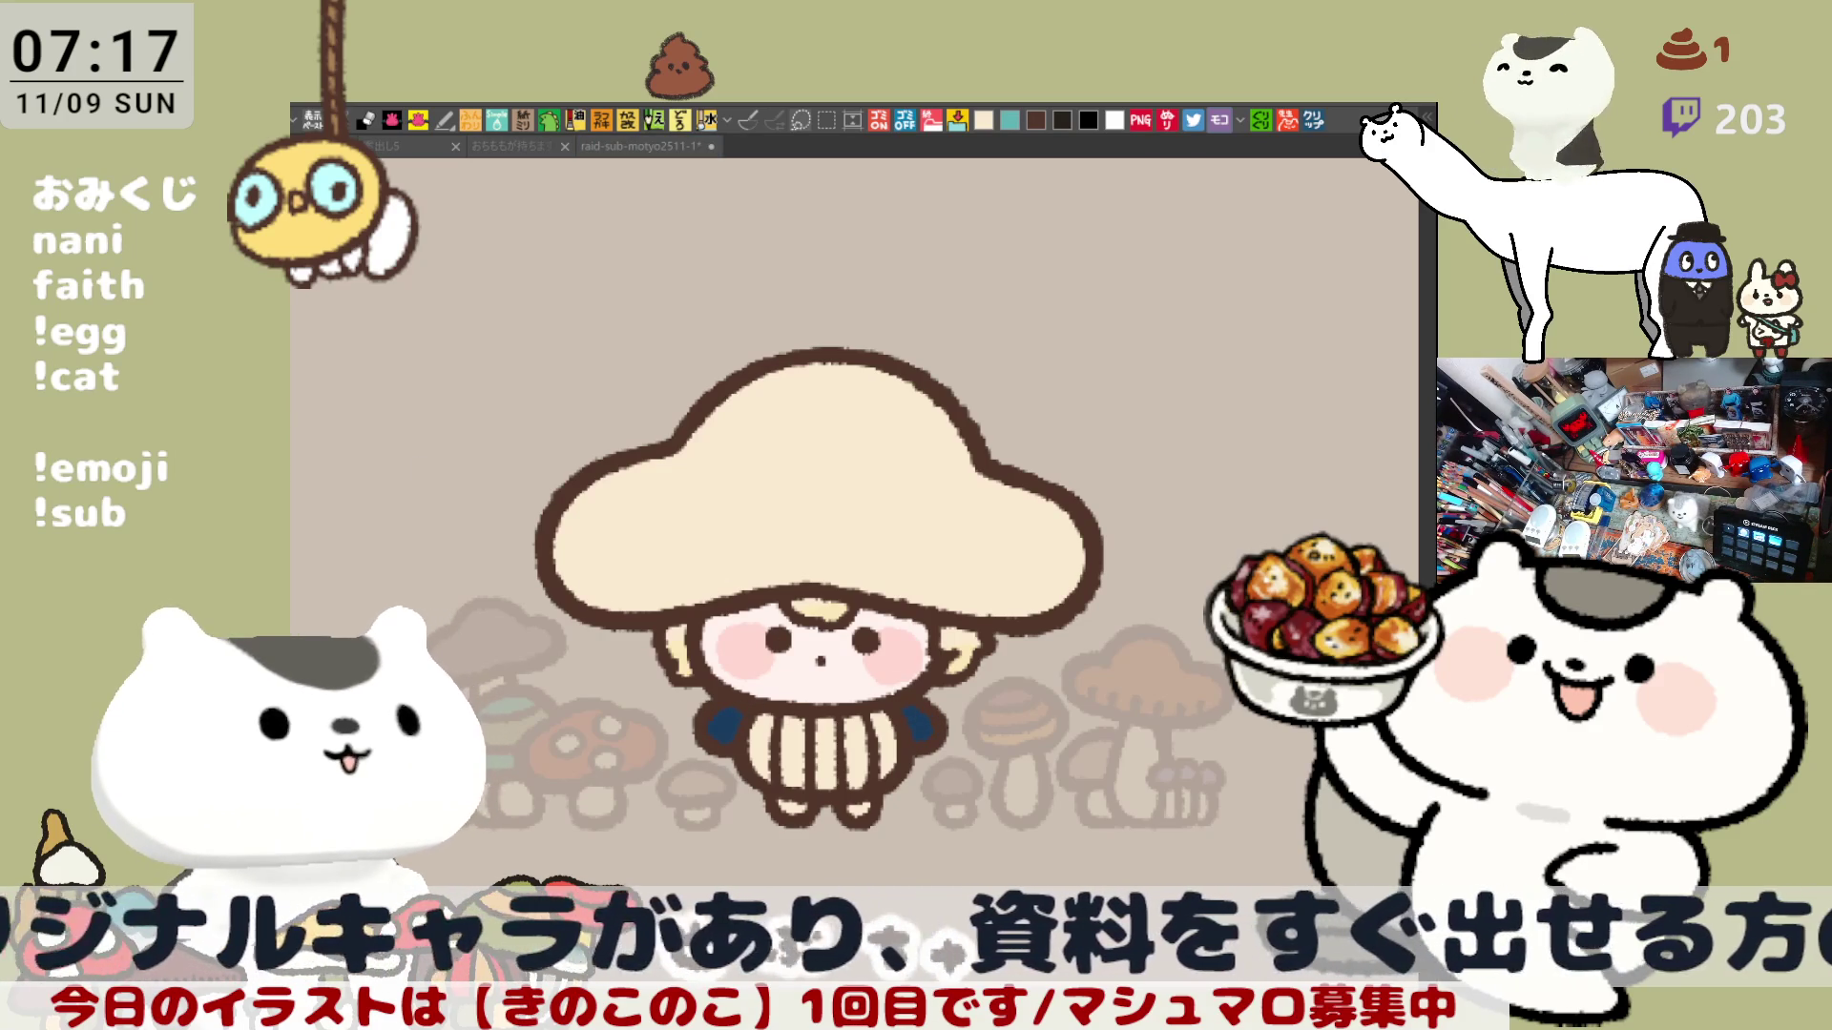
left_click_drag(784, 787, 797, 809)
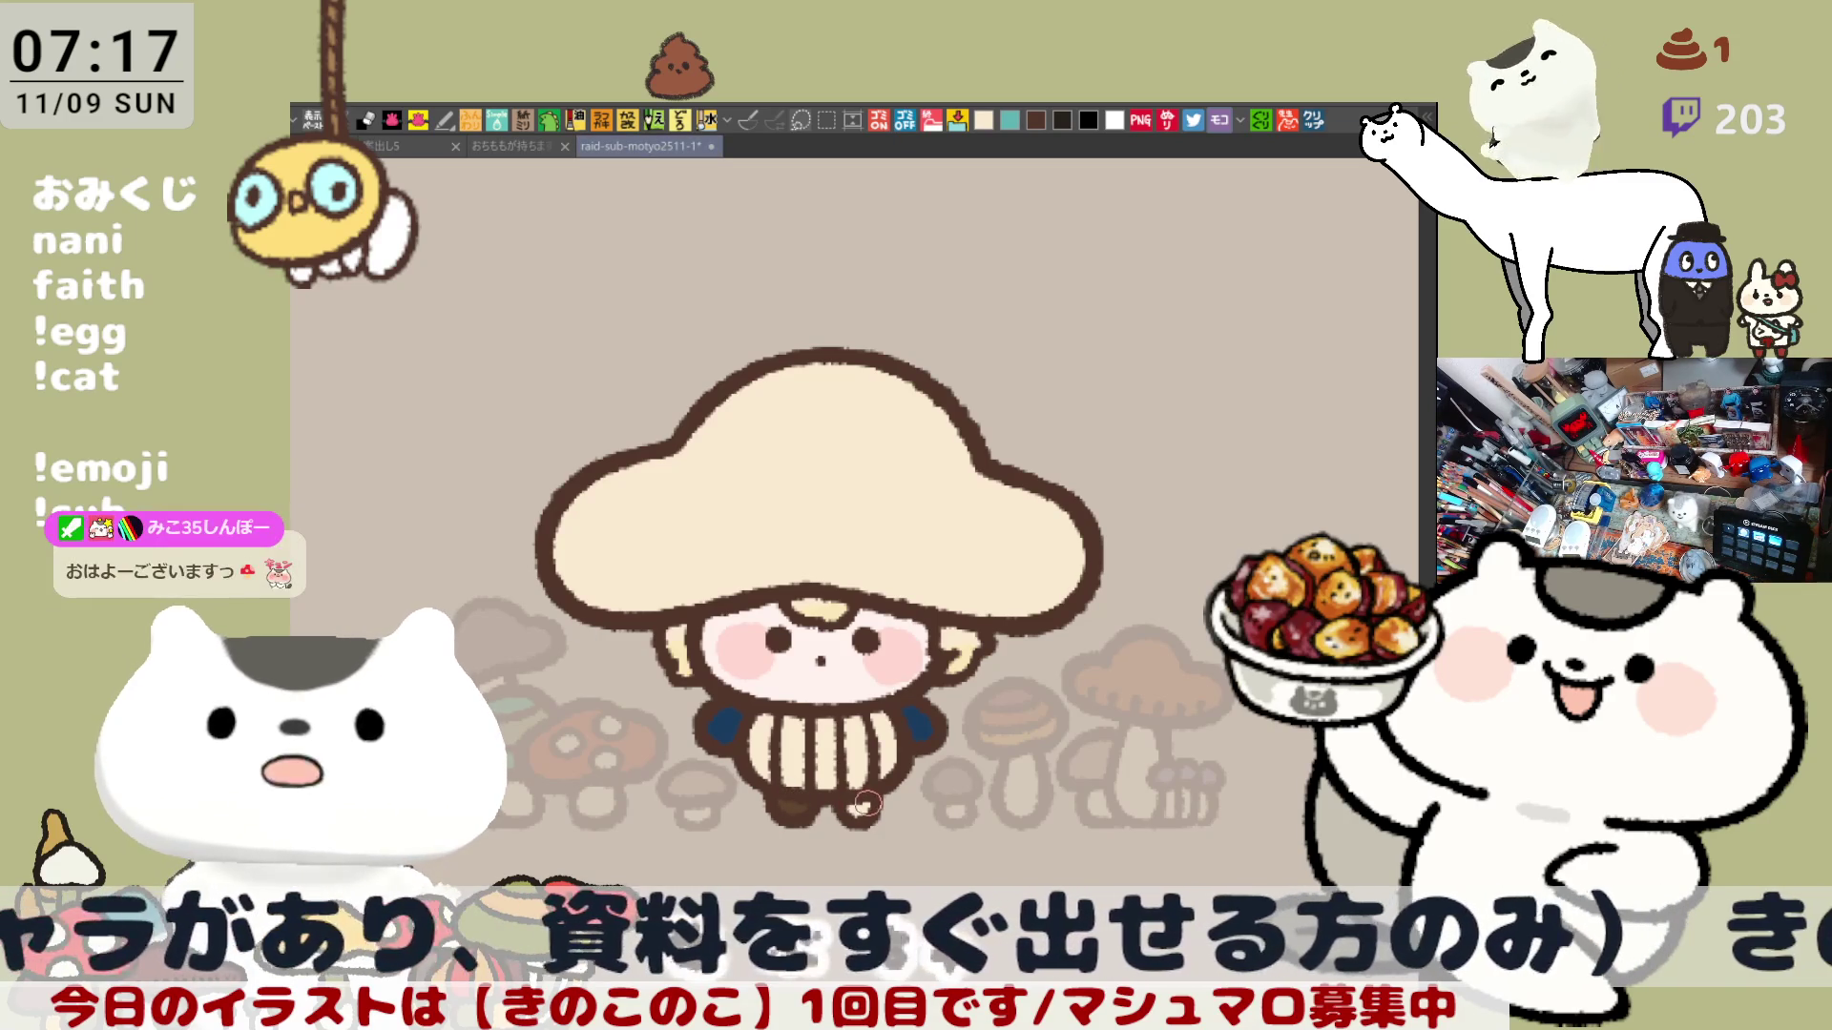
left_click_drag(873, 805, 871, 810)
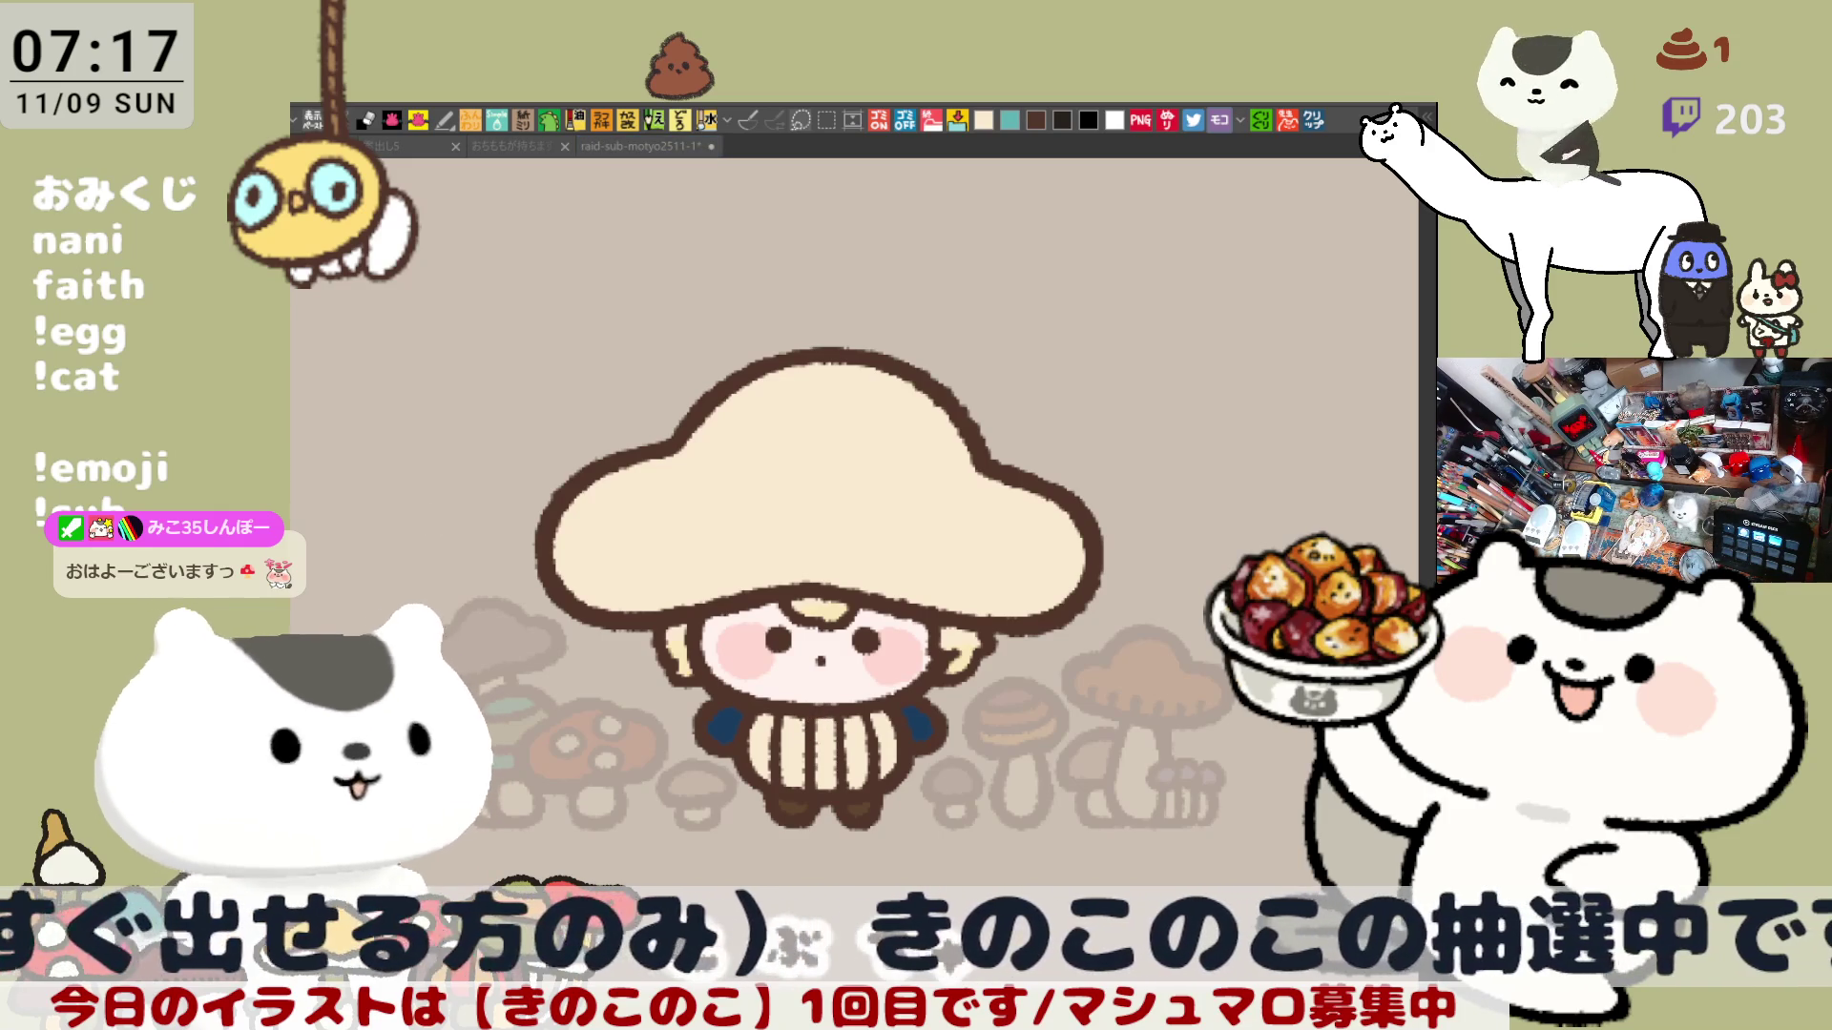
left_click(757, 426)
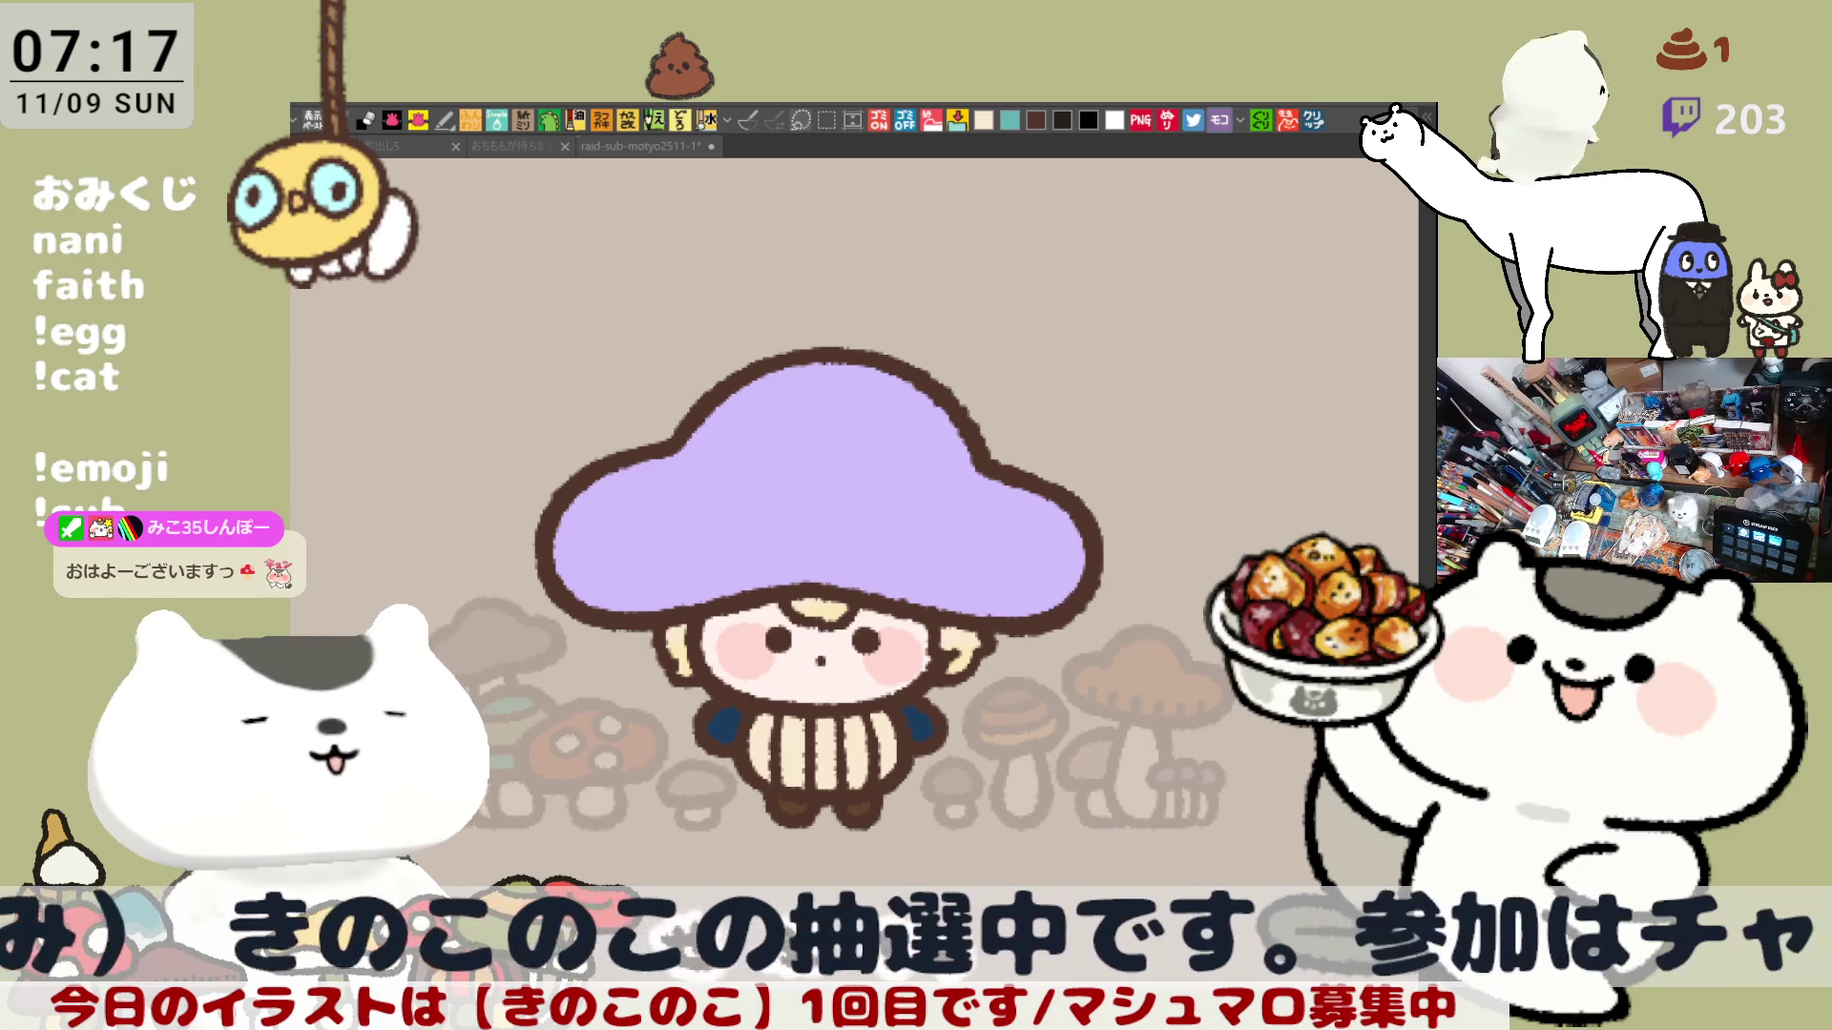
Outline and fill light-blue patches on the lavender cap, extending one toward the brim.
mouse_move(768, 372)
left_mouse_down()
mouse_move(857, 456)
mouse_move(843, 588)
left_mouse_up()
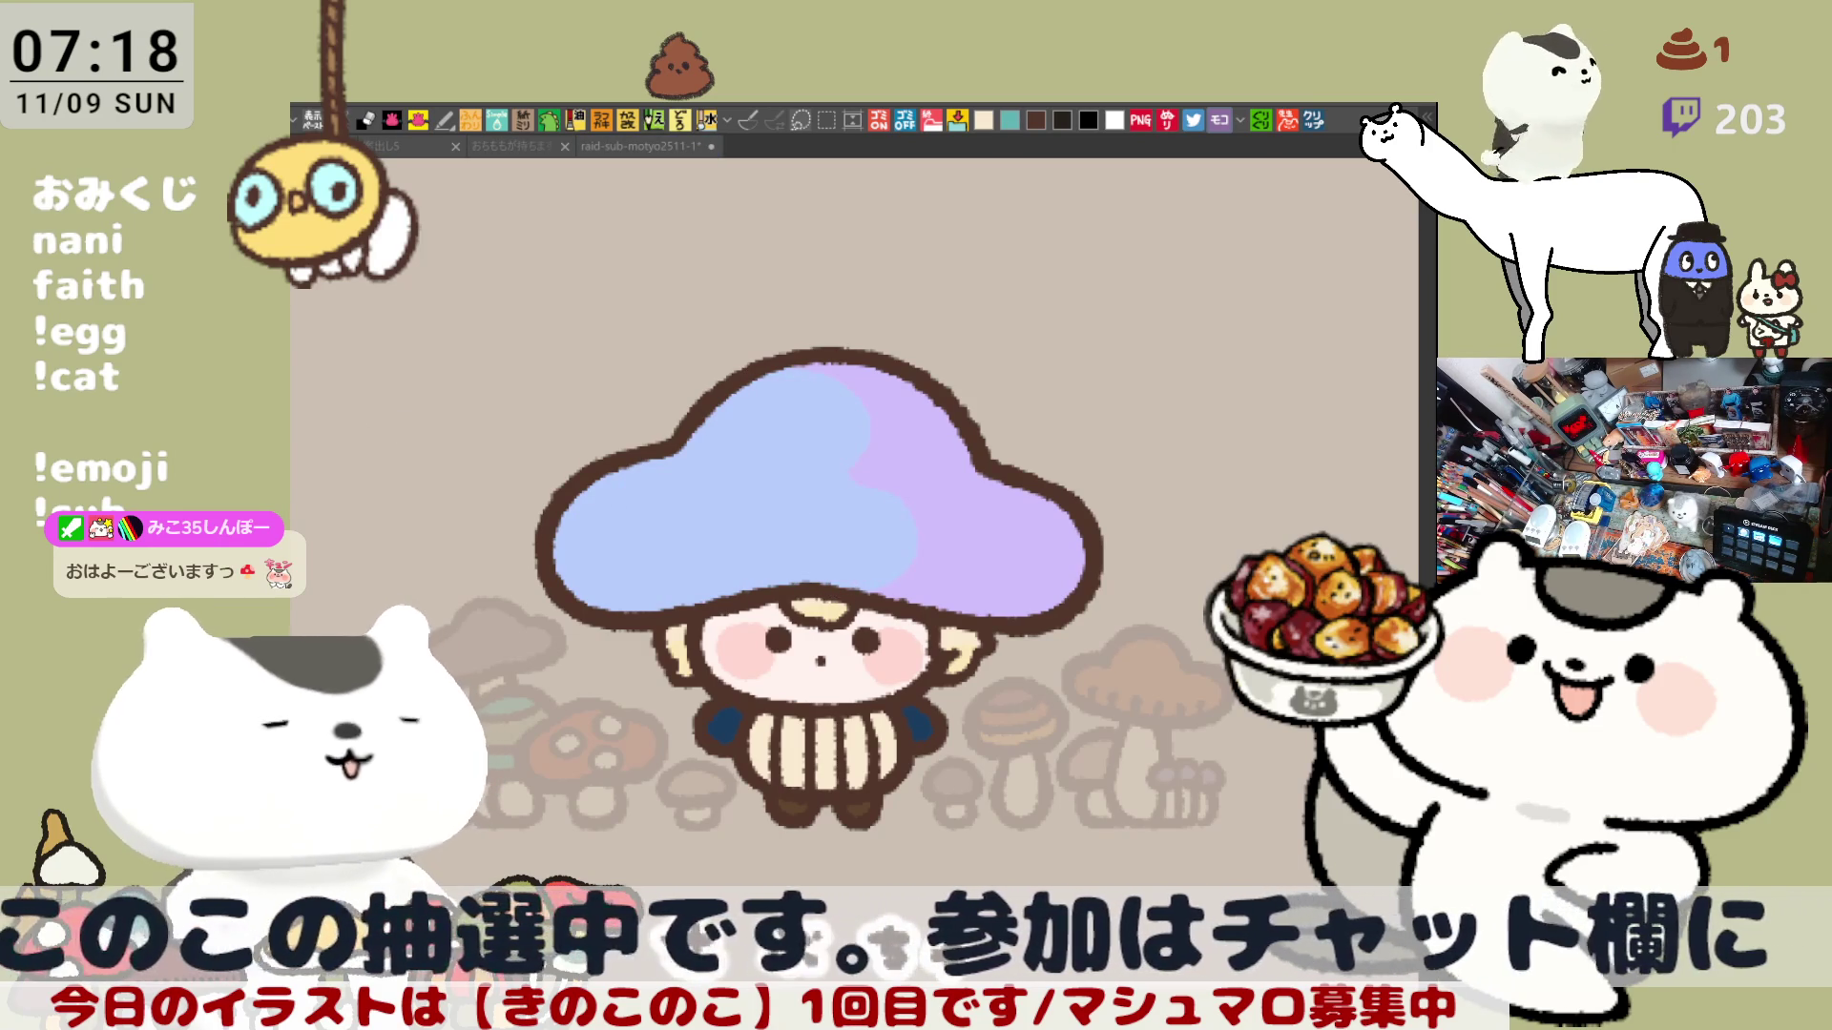
mouse_move(758, 401)
left_mouse_down()
mouse_move(711, 491)
mouse_move(668, 515)
left_mouse_up()
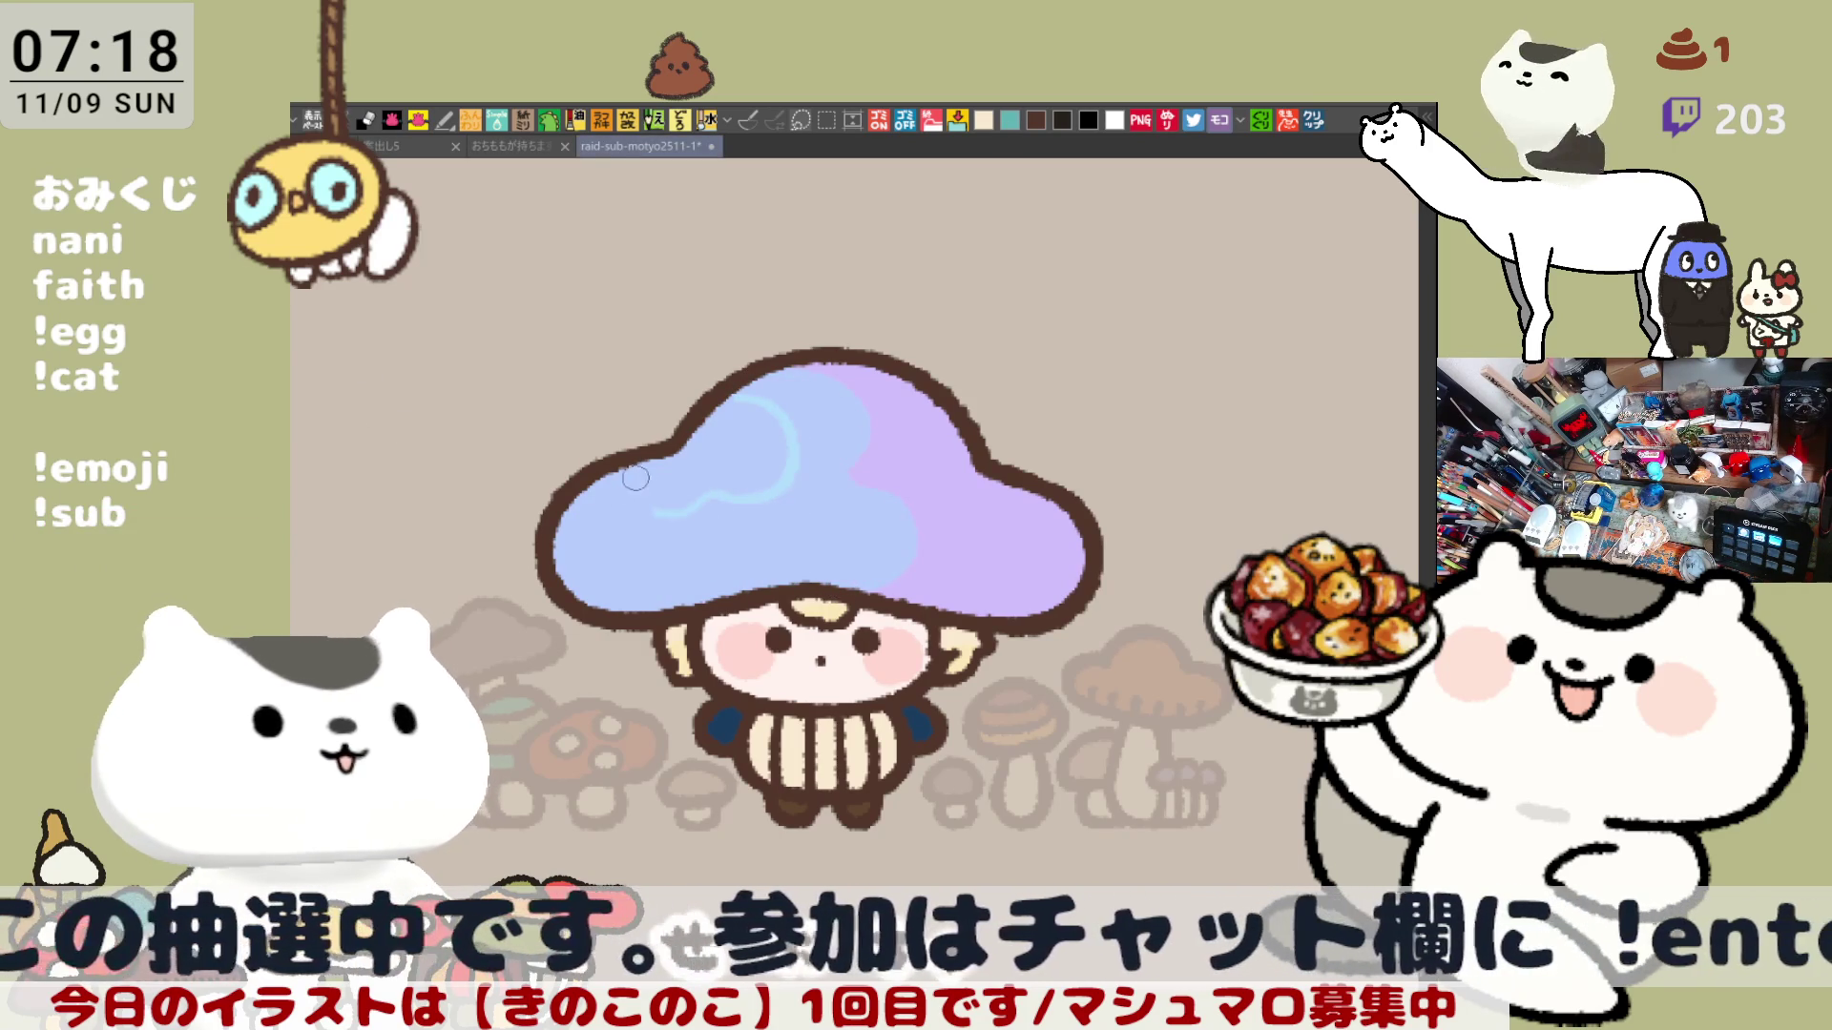
left_click(712, 465)
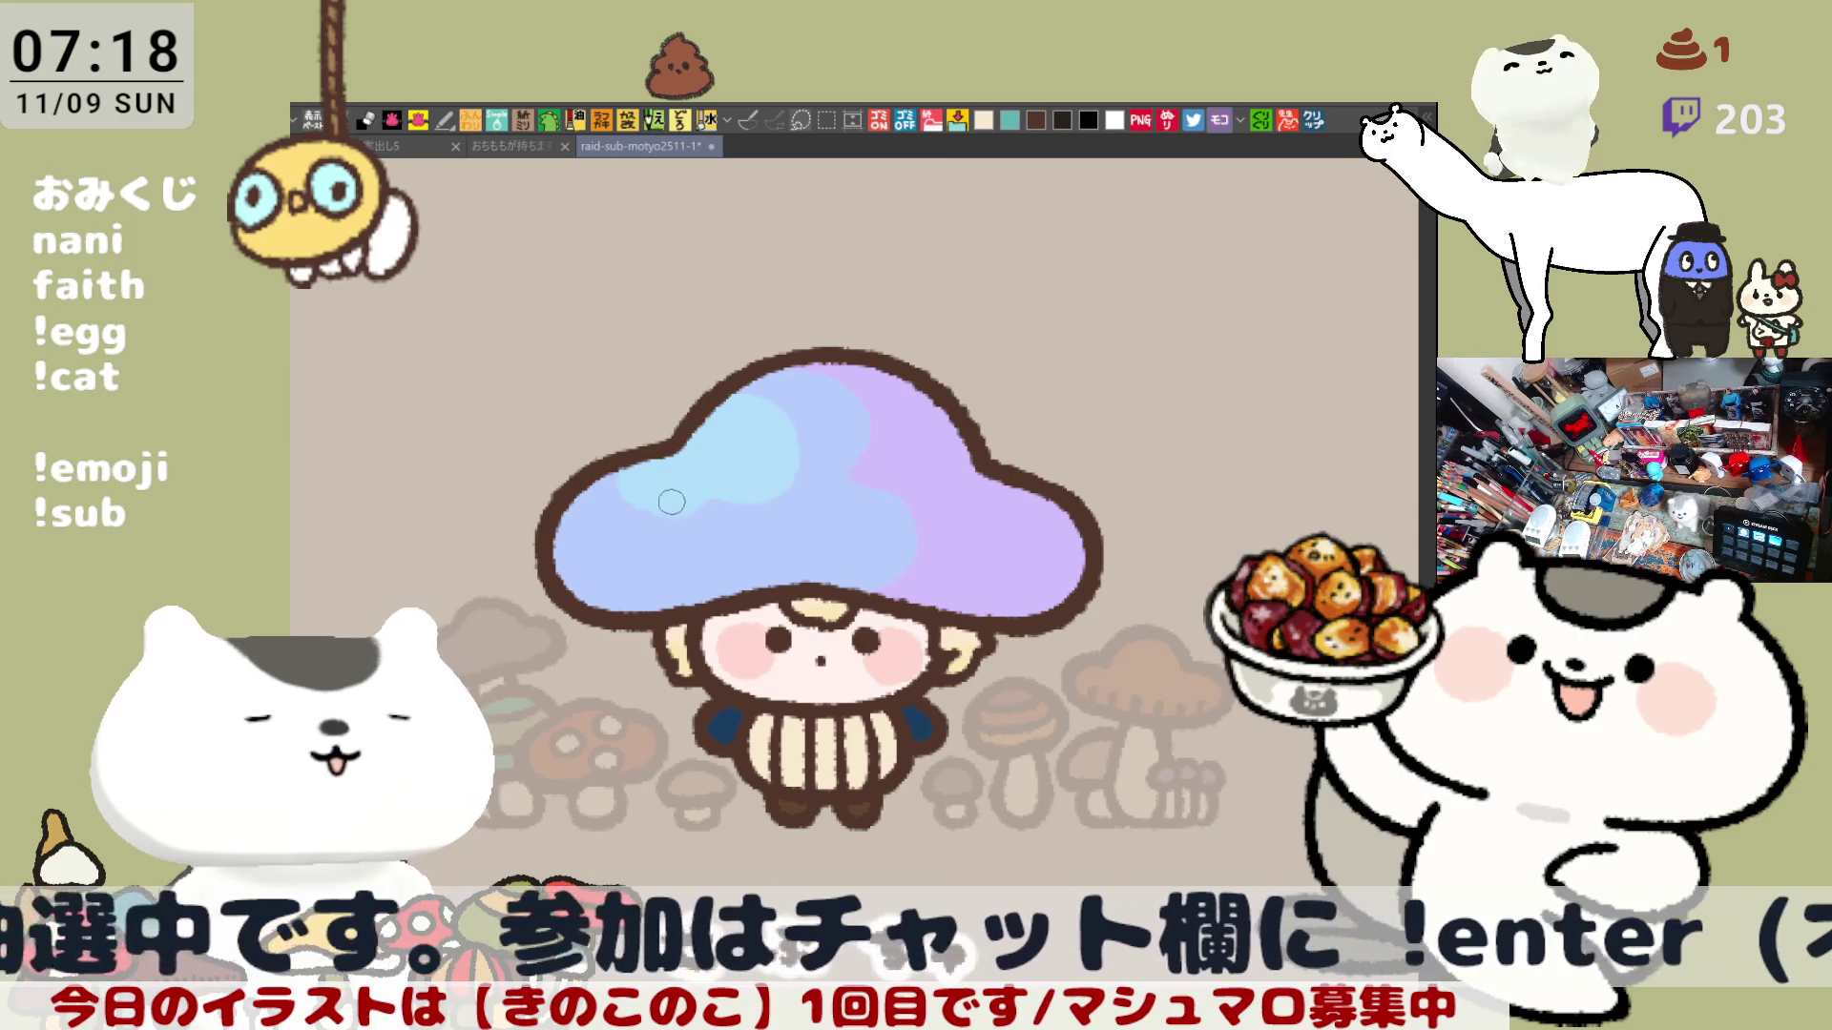
left_click_drag(639, 465, 706, 504)
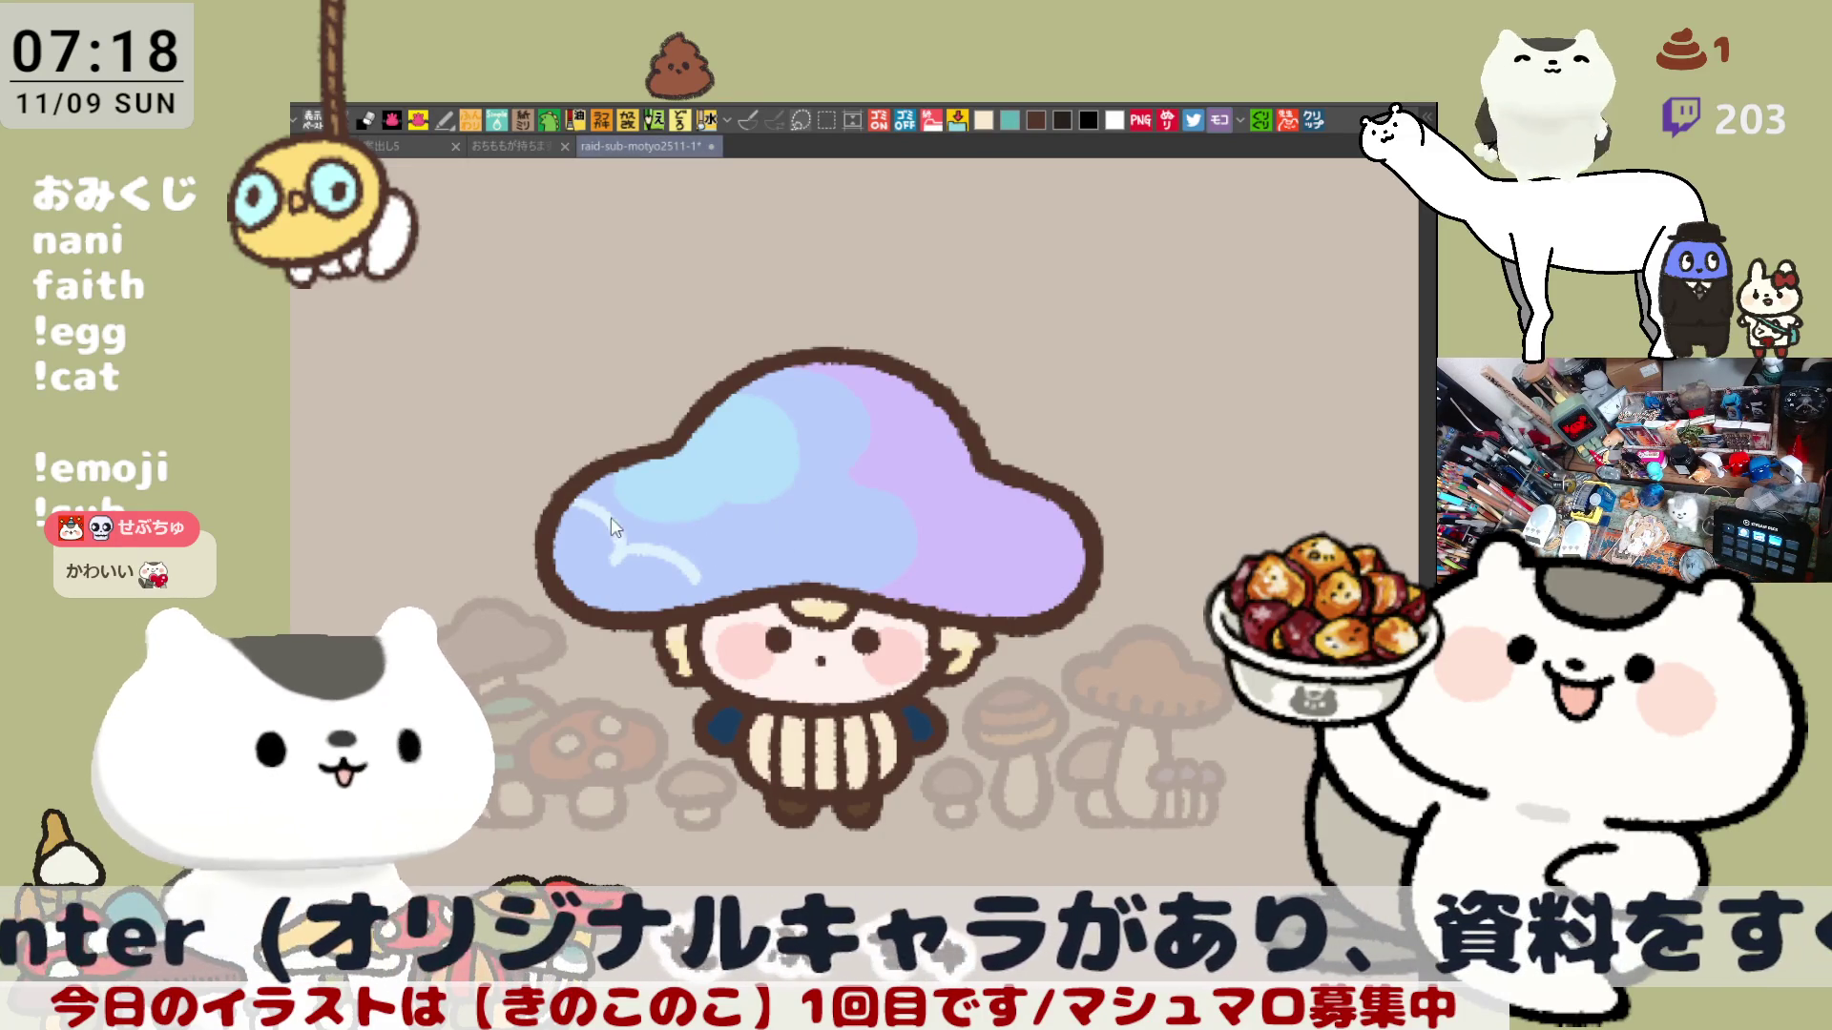
Add a pale blue cloud-shaped highlight on the cap's left side.
mouse_move(584, 498)
left_mouse_down()
mouse_move(611, 555)
mouse_move(688, 550)
left_mouse_up()
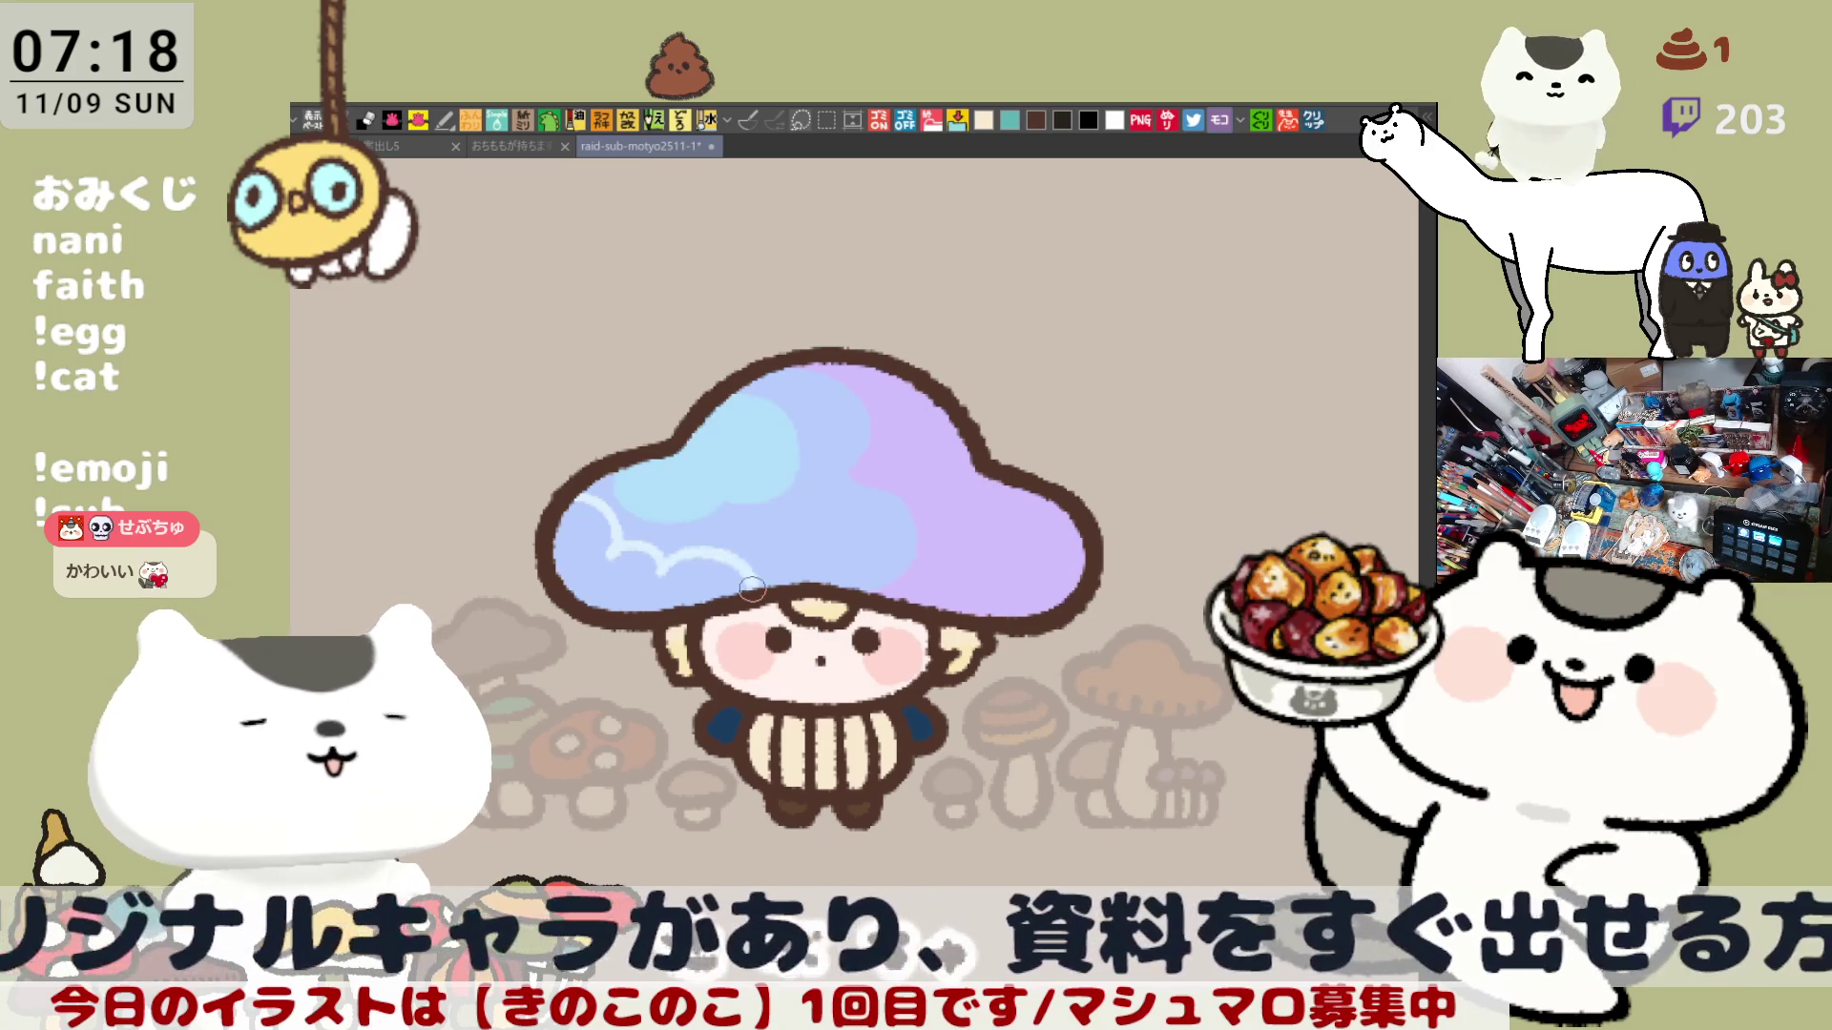
left_click(696, 573)
key("b")
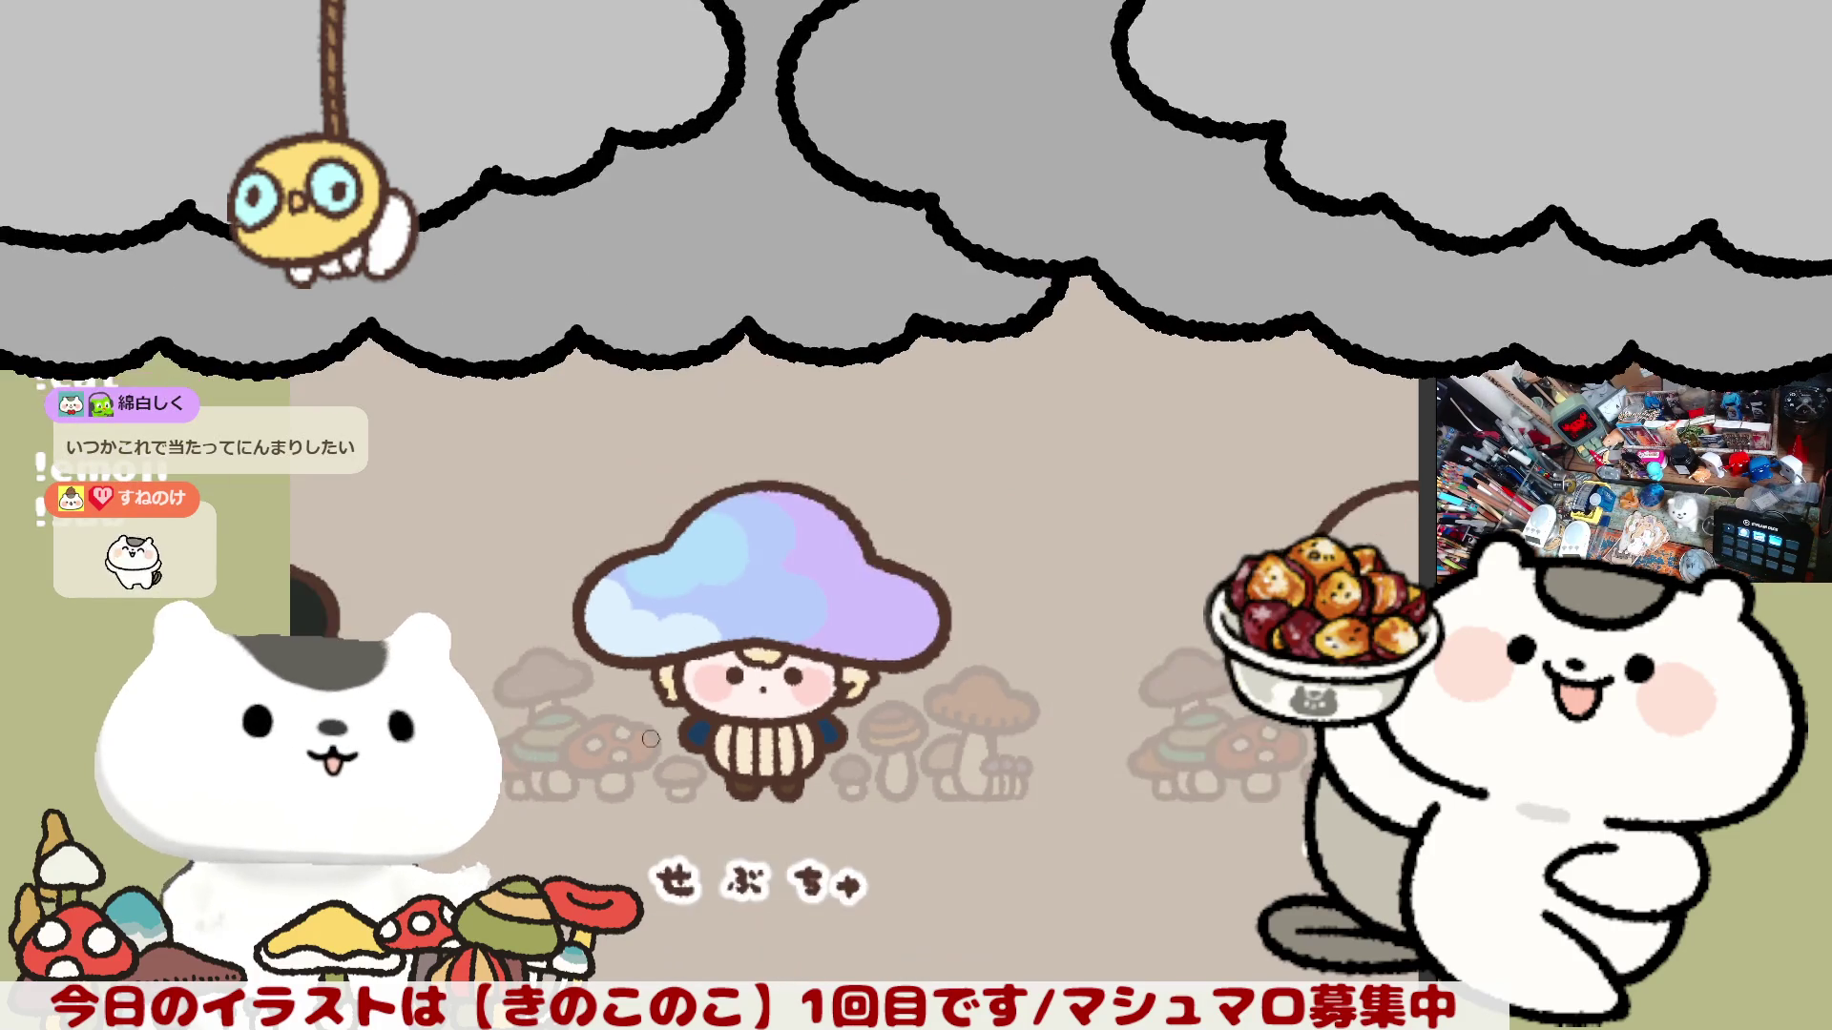
Zoom and pan to centre the next blank mushroom outline in view.
scroll(719, 798, "down", 2)
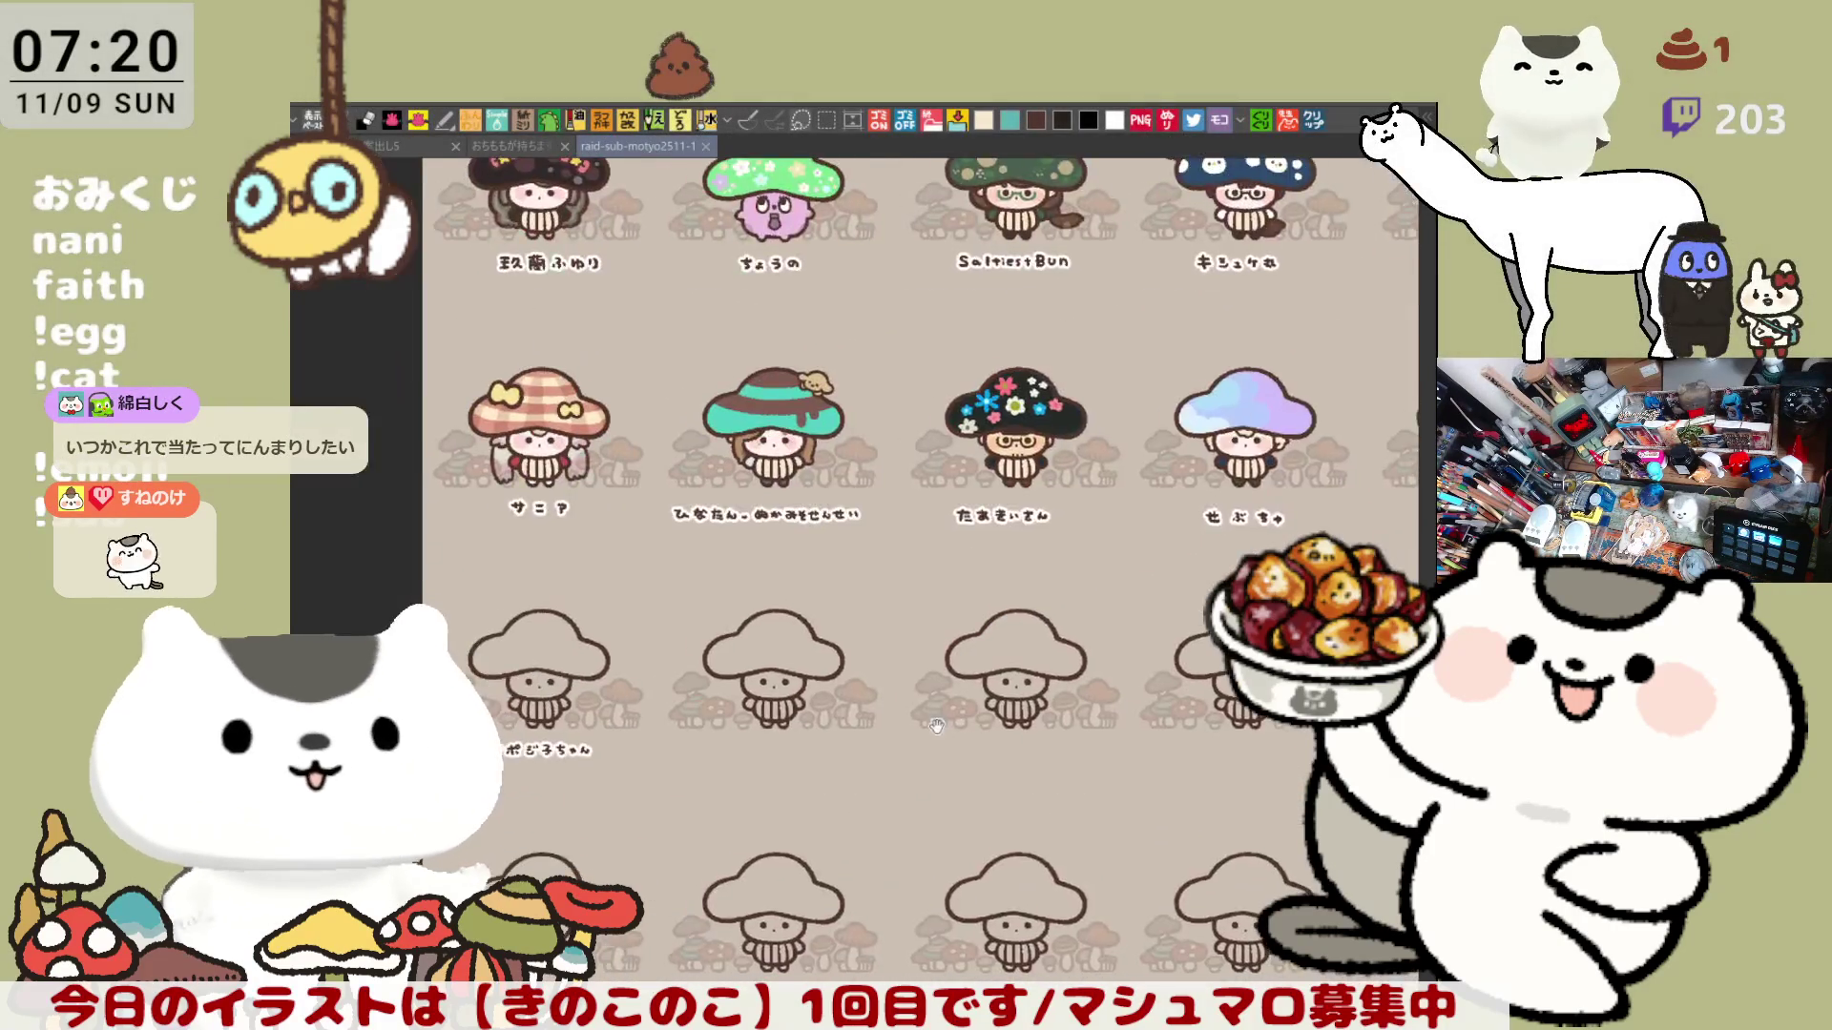
scroll(718, 799, "up", 2)
scroll(718, 799, "up", 5)
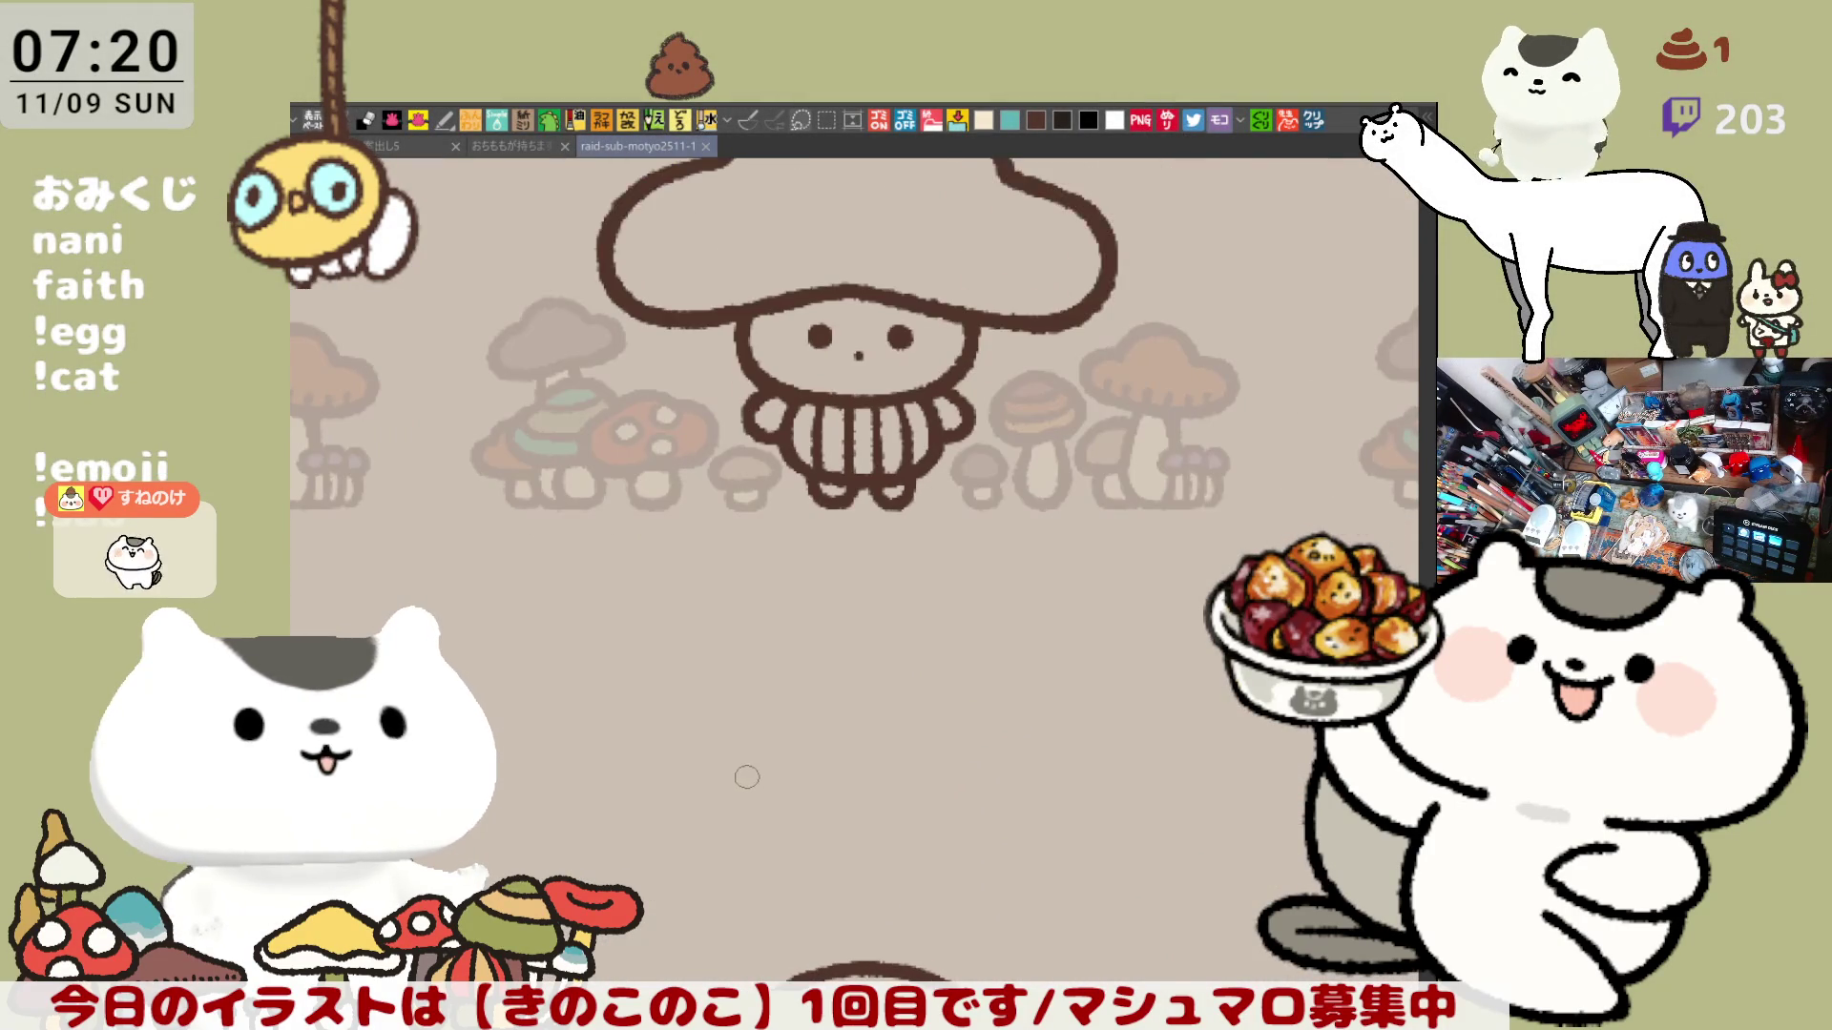
mouse_move(747, 777)
left_mouse_down()
mouse_move(820, 801)
mouse_move(1081, 747)
left_mouse_up()
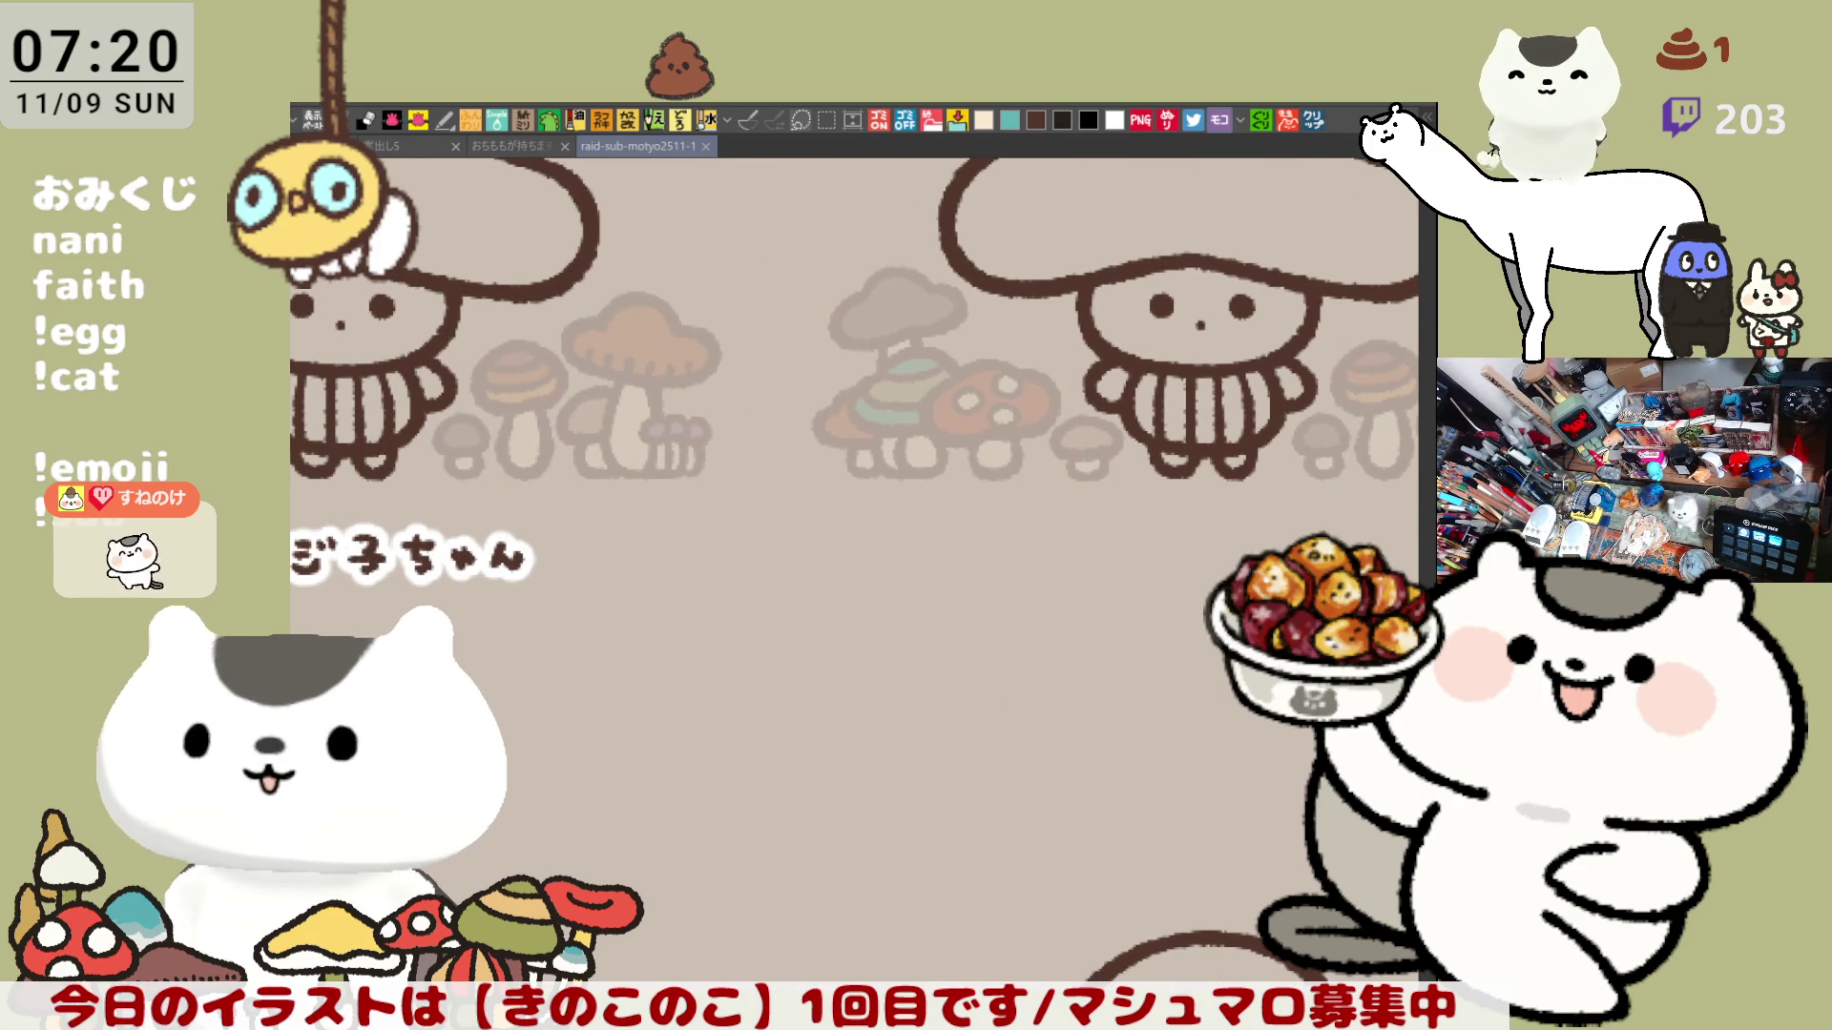
left_click_drag(1003, 432, 821, 413)
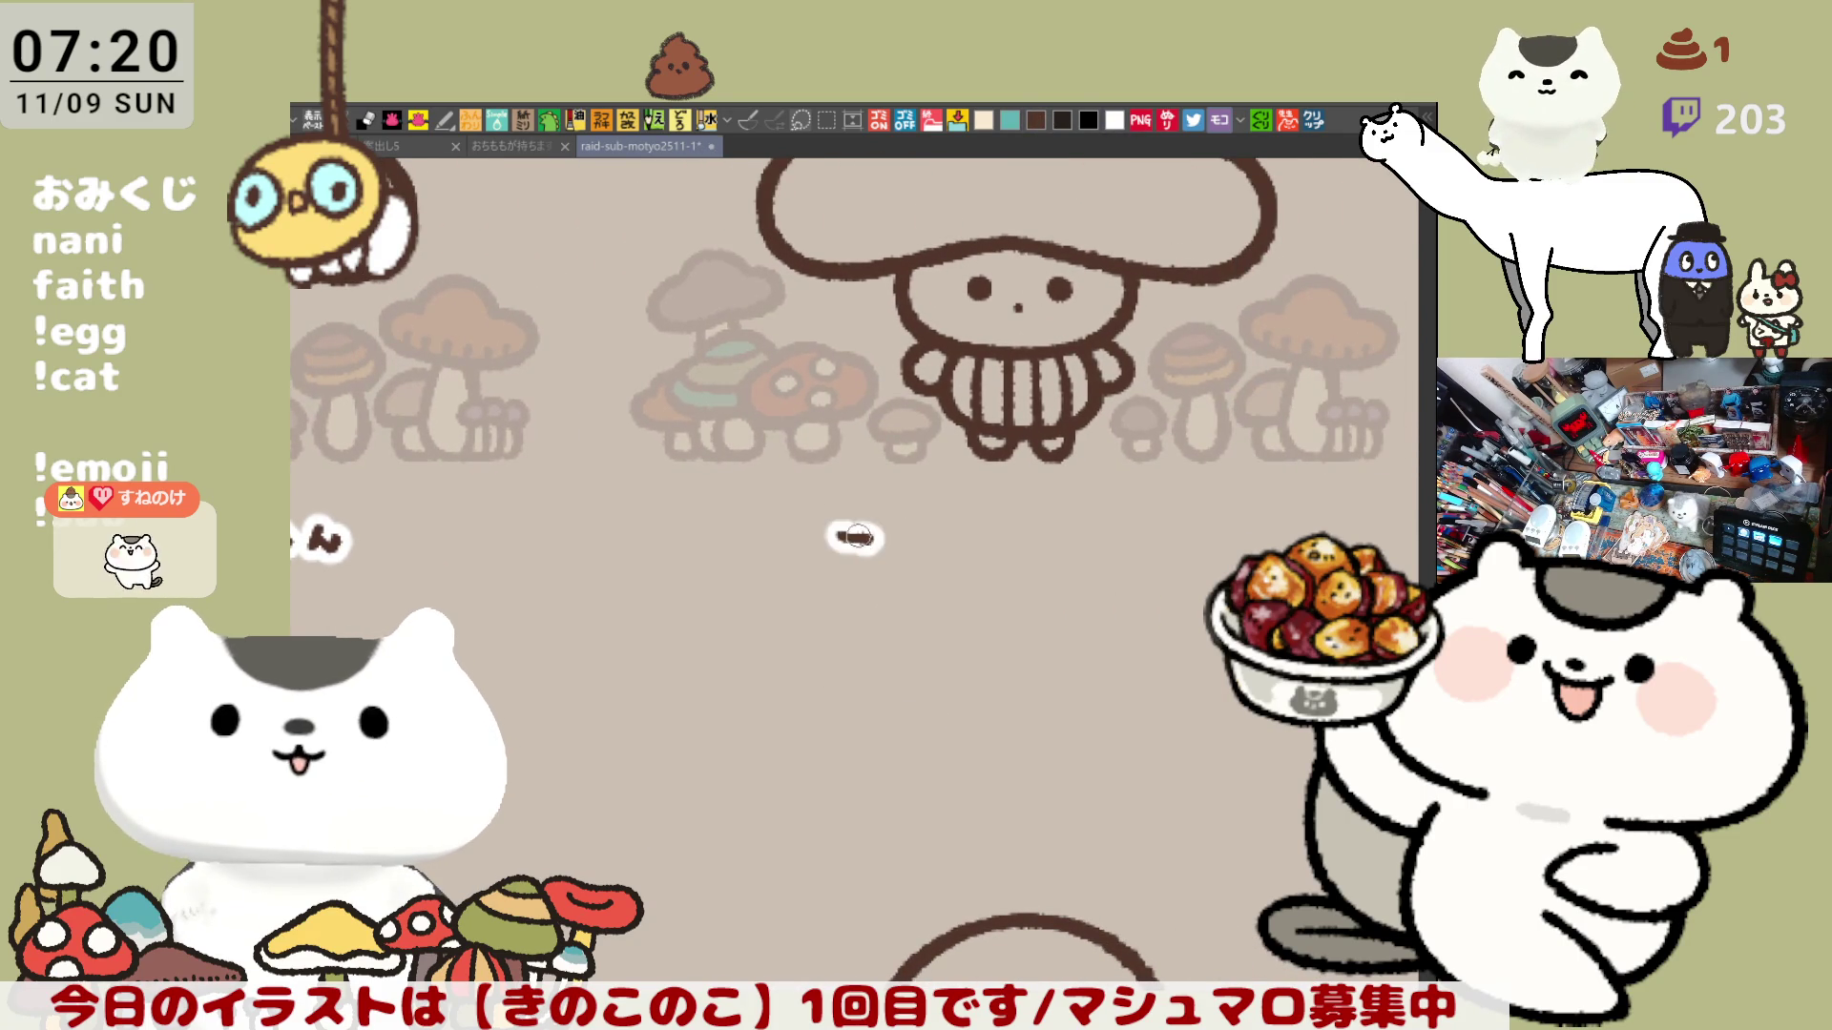
Hand-letter the owner's name beneath the blank mushroom, undoing and redoing misdrawn strokes.
mouse_move(839, 539)
left_mouse_down()
mouse_move(903, 525)
mouse_move(883, 555)
mouse_move(902, 563)
mouse_move(878, 556)
mouse_move(1002, 530)
mouse_move(981, 568)
mouse_move(1004, 558)
left_mouse_up()
key("ctrl+z")
key("ctrl+z")
key("ctrl+z")
mouse_move(1011, 523)
left_mouse_down()
mouse_move(1059, 556)
mouse_move(1088, 524)
mouse_move(1088, 563)
mouse_move(1093, 524)
mouse_move(1174, 563)
left_mouse_up()
left_click(1152, 553)
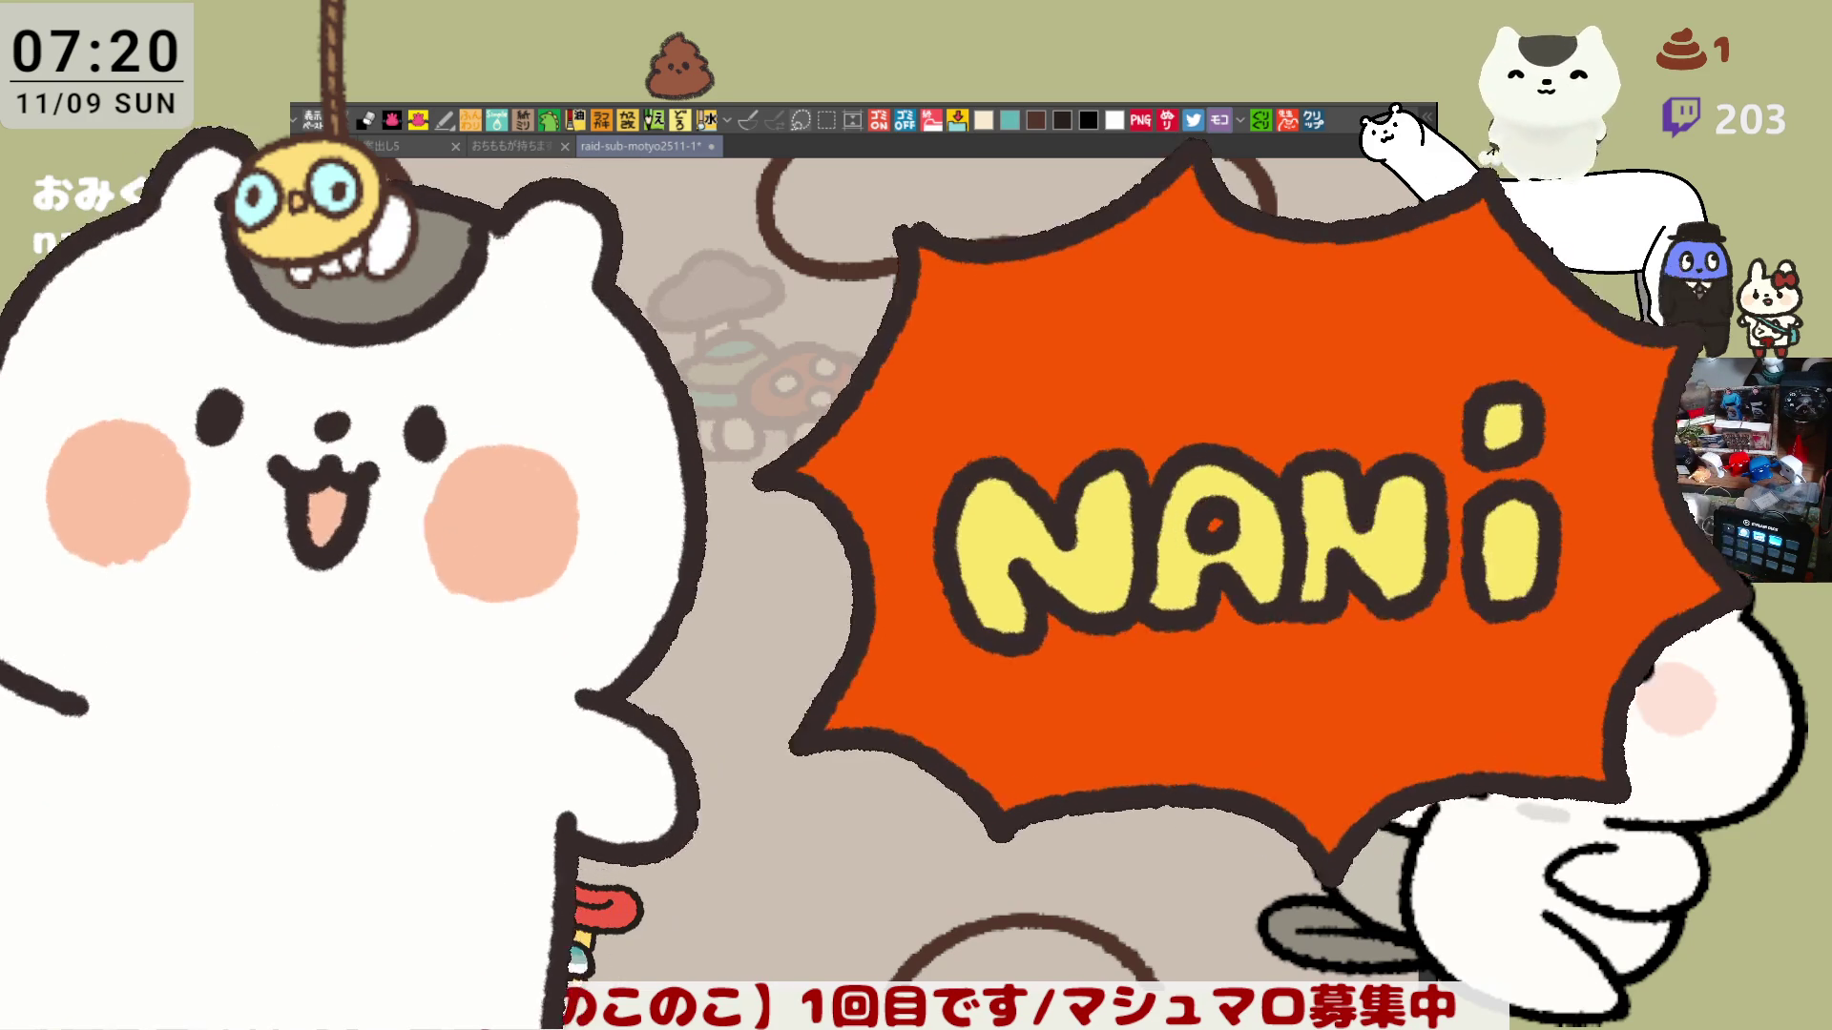
mouse_move(1492, 586)
left_mouse_down()
mouse_move(858, 615)
mouse_move(949, 605)
mouse_move(850, 634)
mouse_move(978, 591)
left_mouse_up()
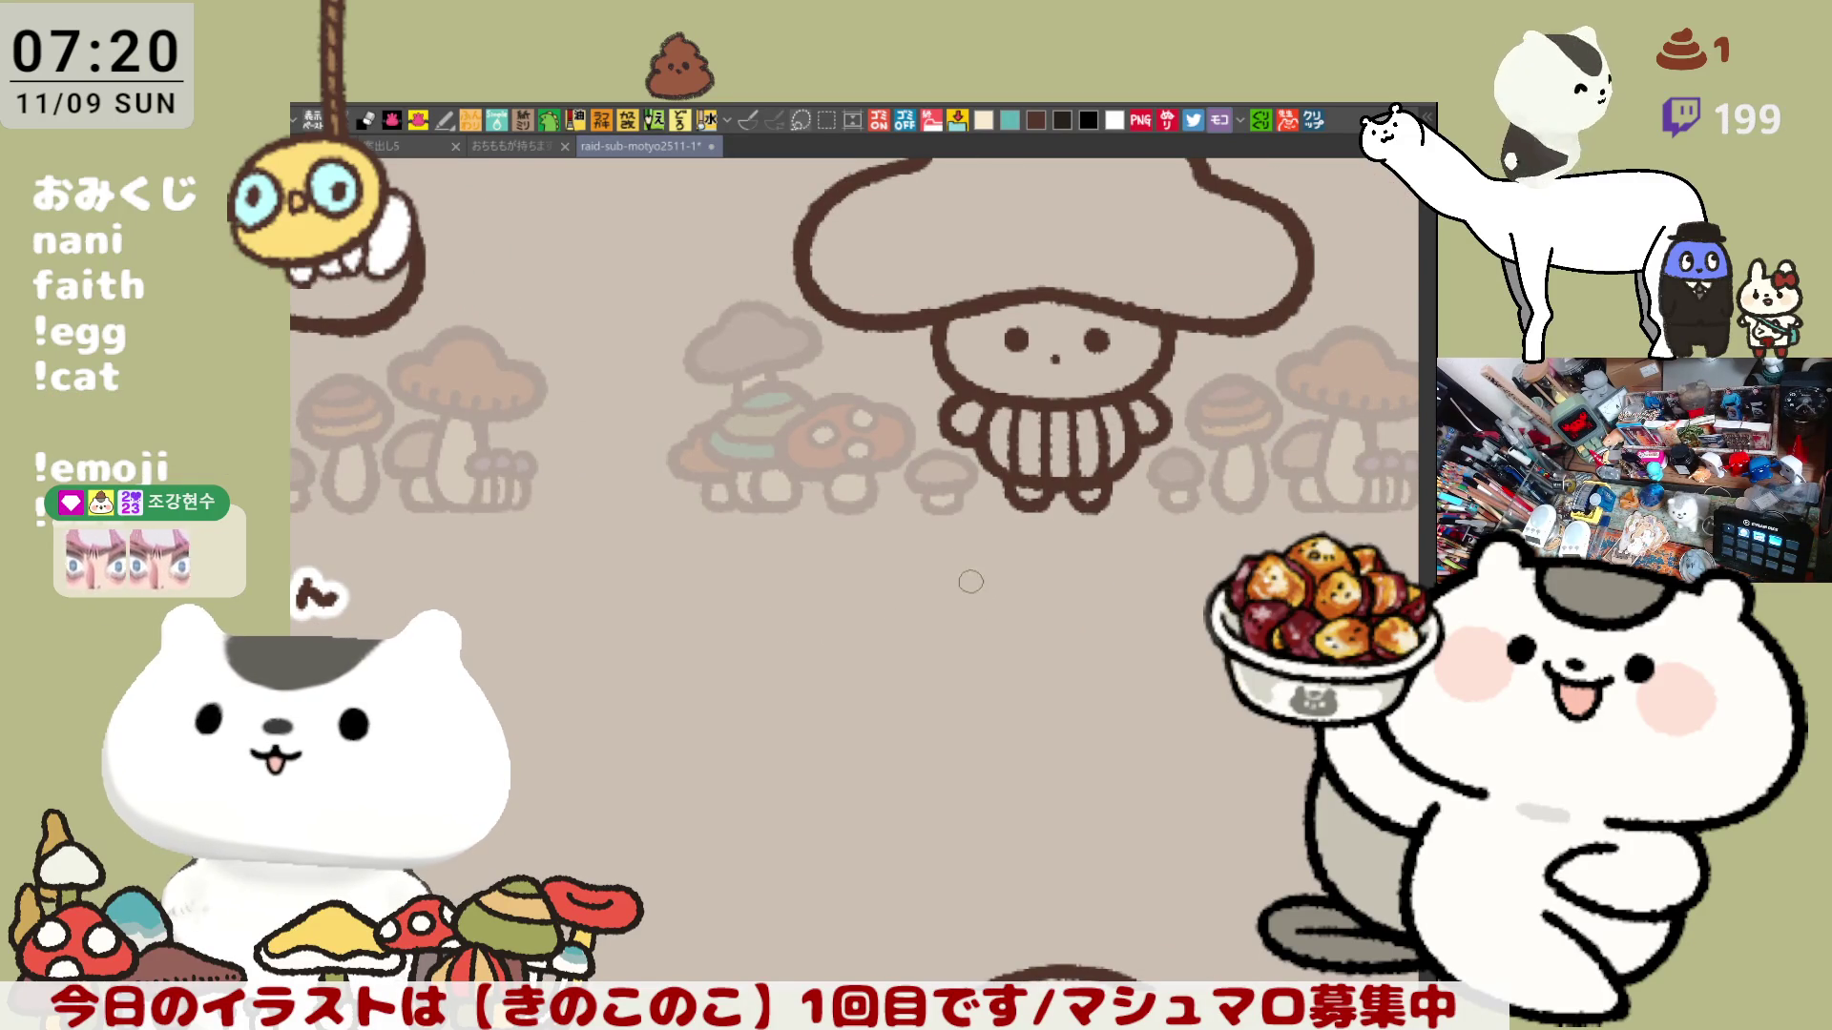
left_click_drag(974, 568, 985, 593)
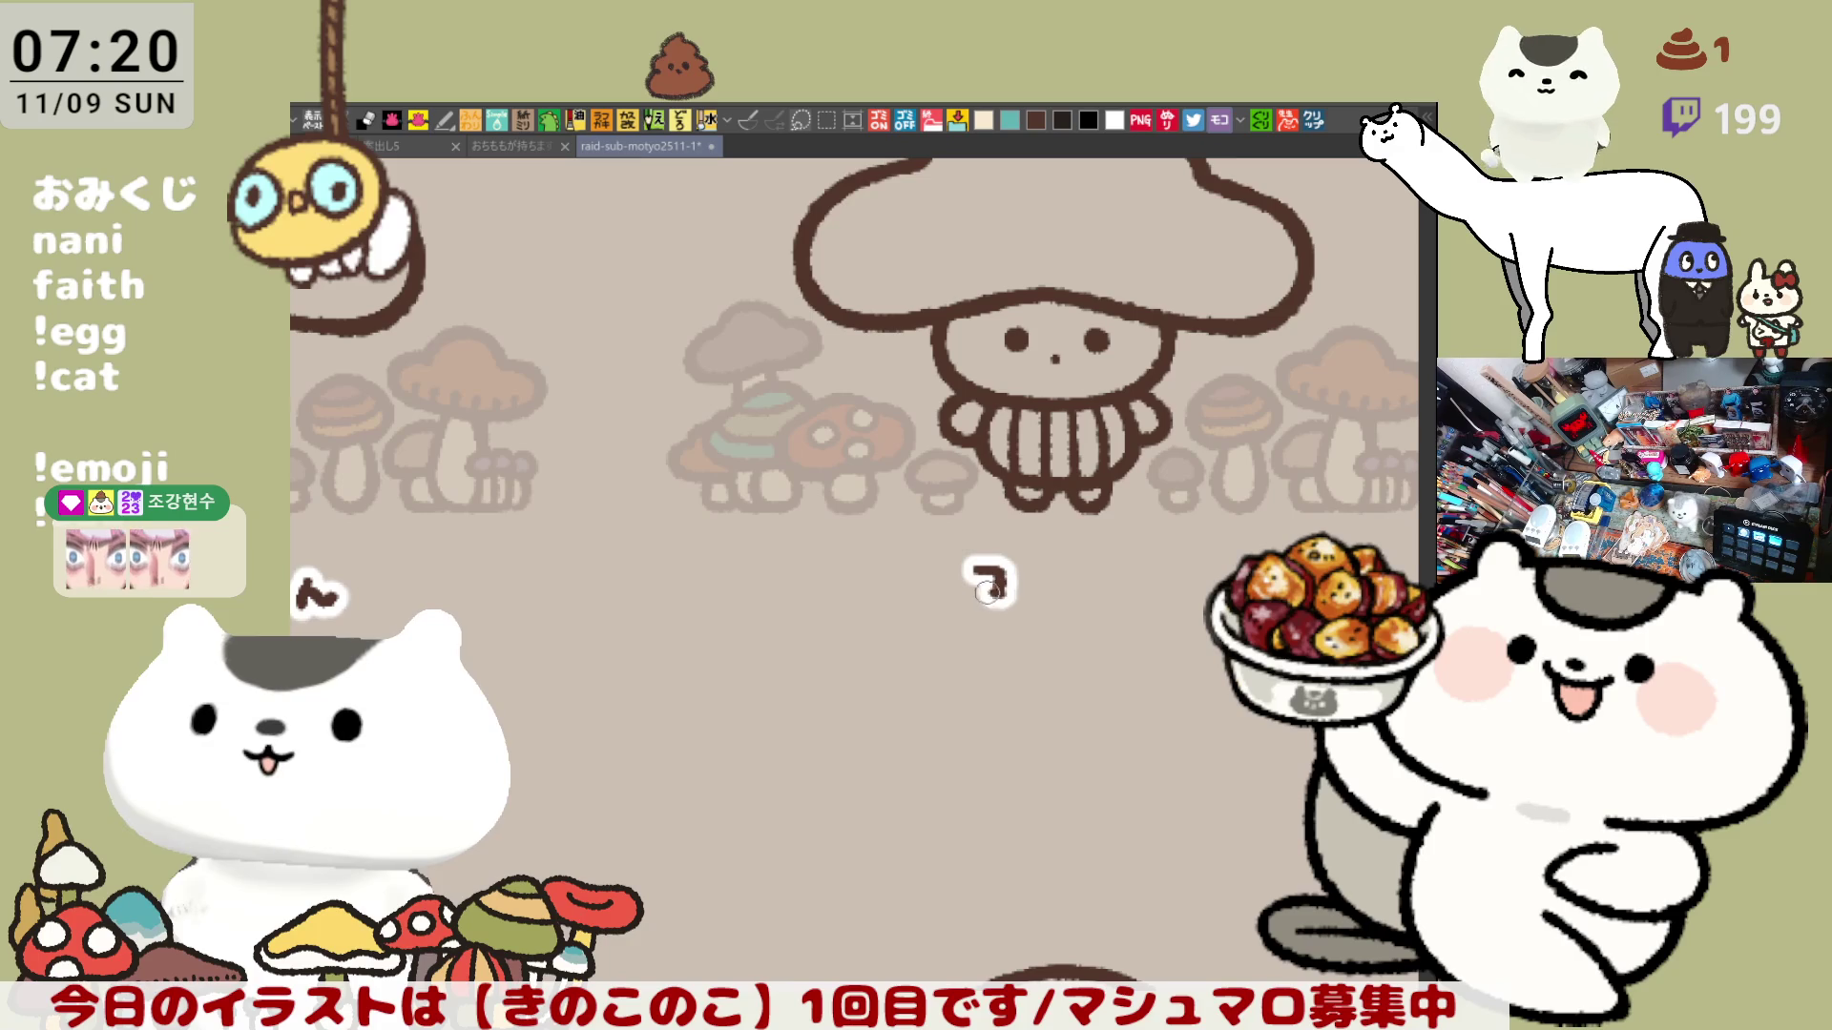
Paste the character reference image as a new document, zoom to inspect it, then return to the mushroom sheet.
left_click(1316, 121)
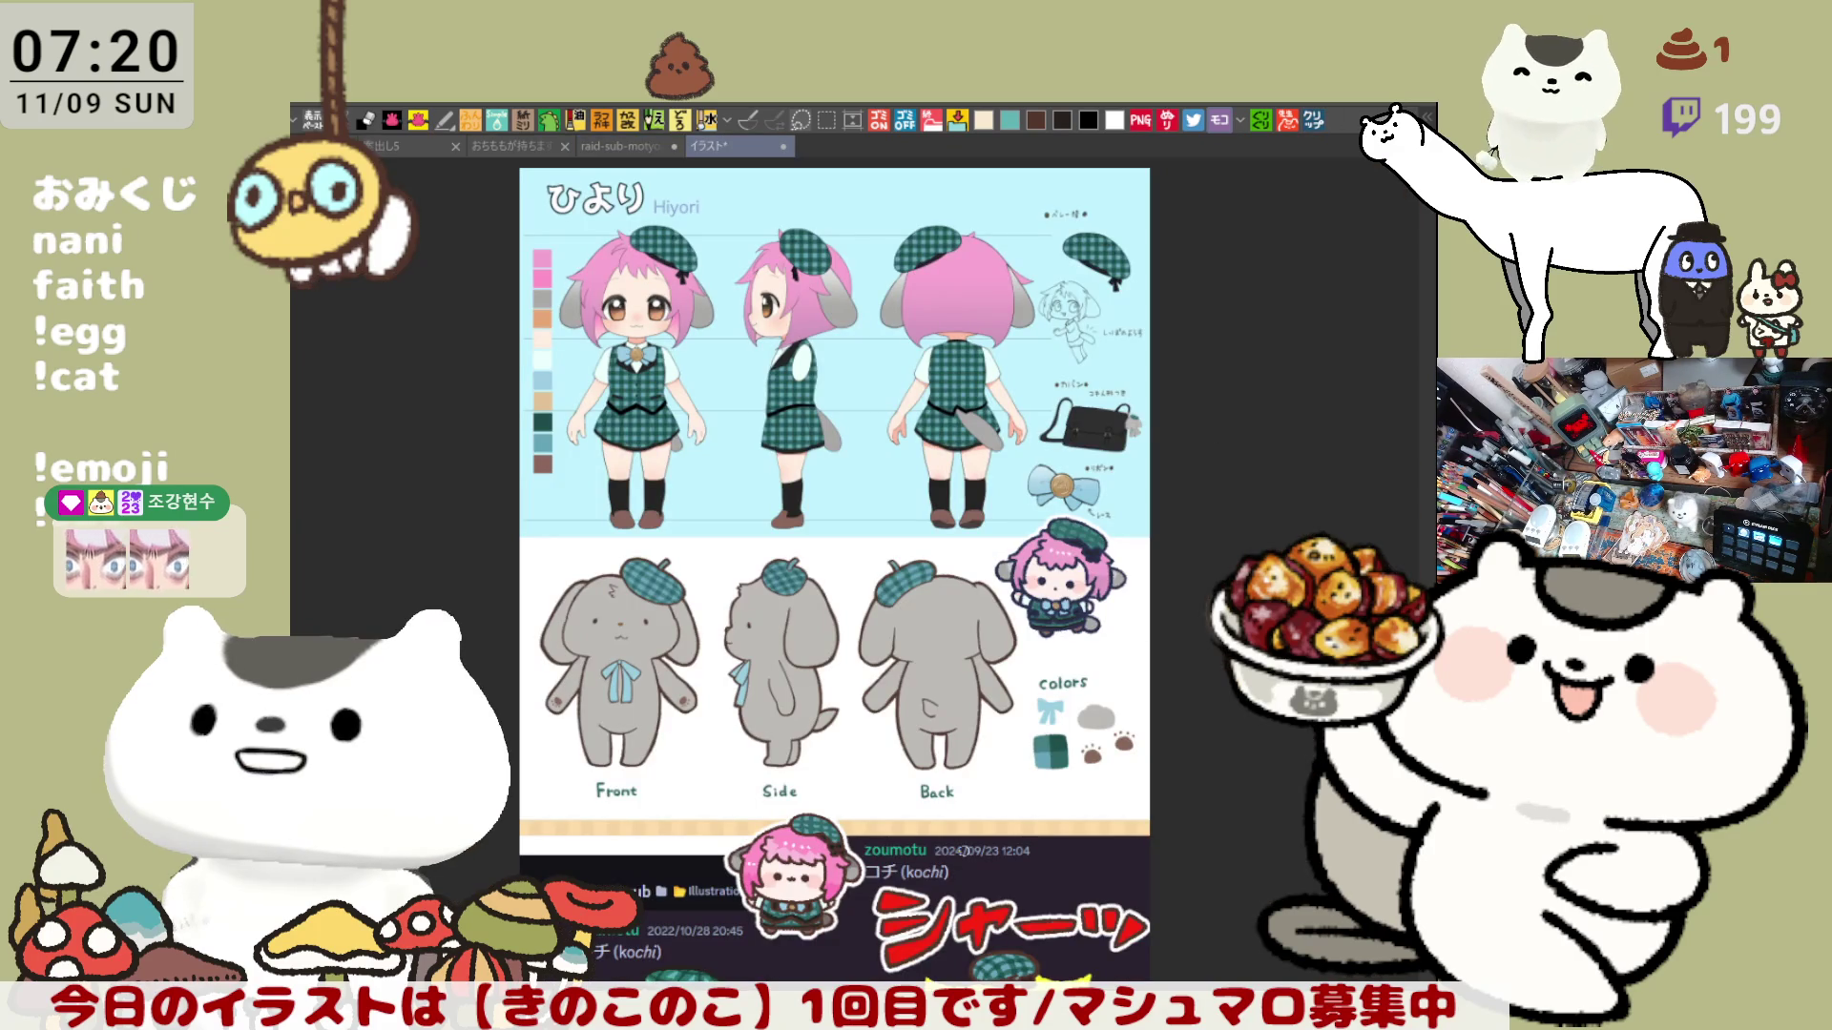
scroll(961, 850, "down", 3)
scroll(954, 859, "up", 2)
scroll(927, 889, "up", 2)
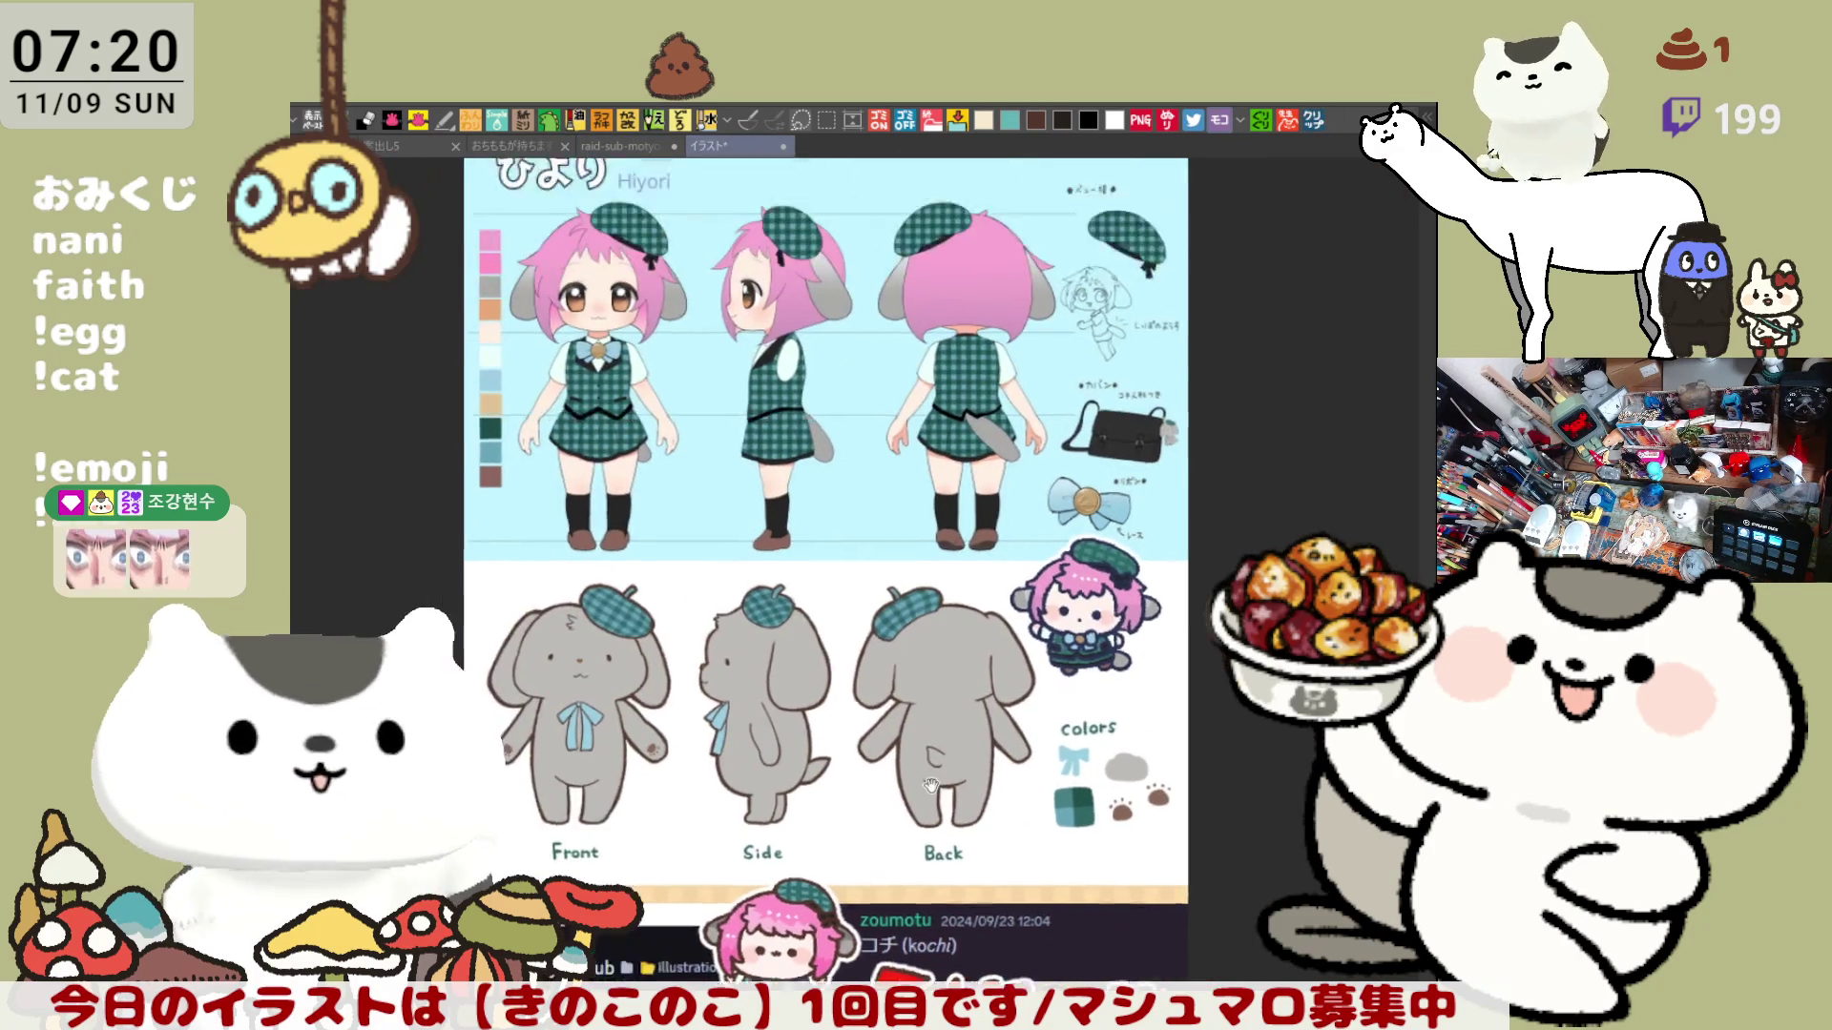
scroll(797, 898, "up", 1)
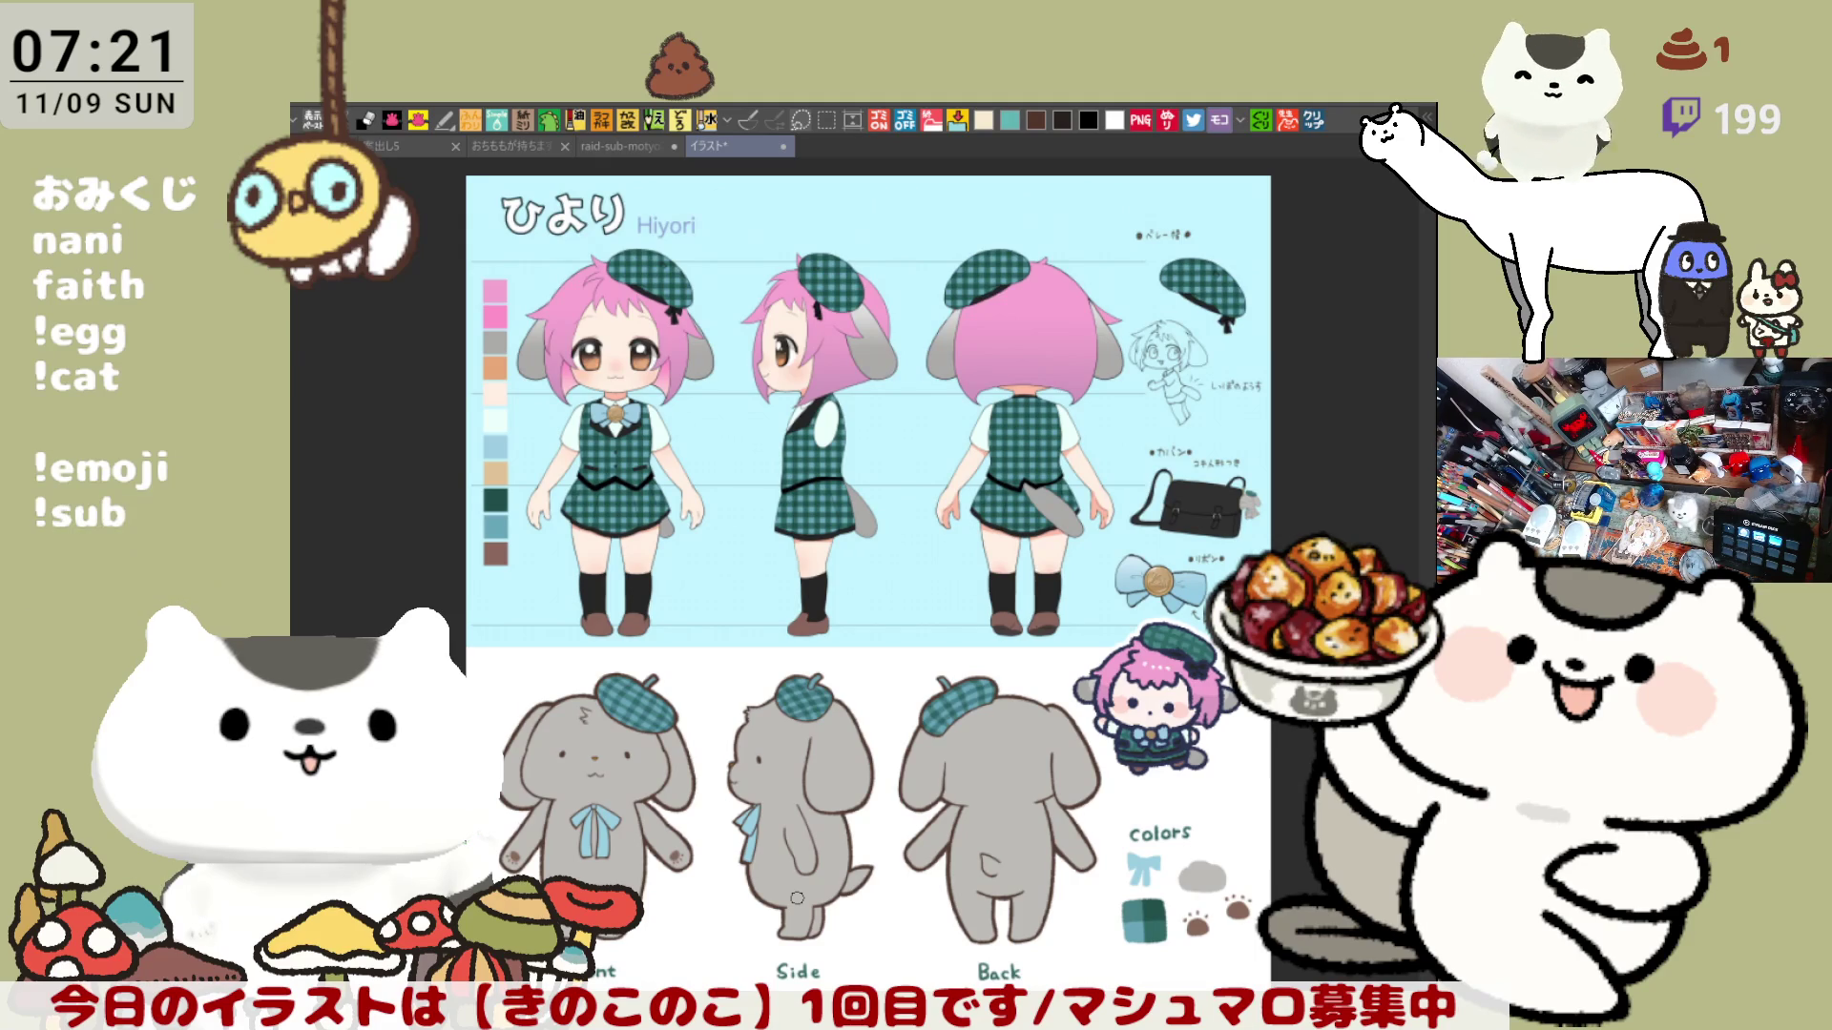
scroll(798, 896, "down", 2)
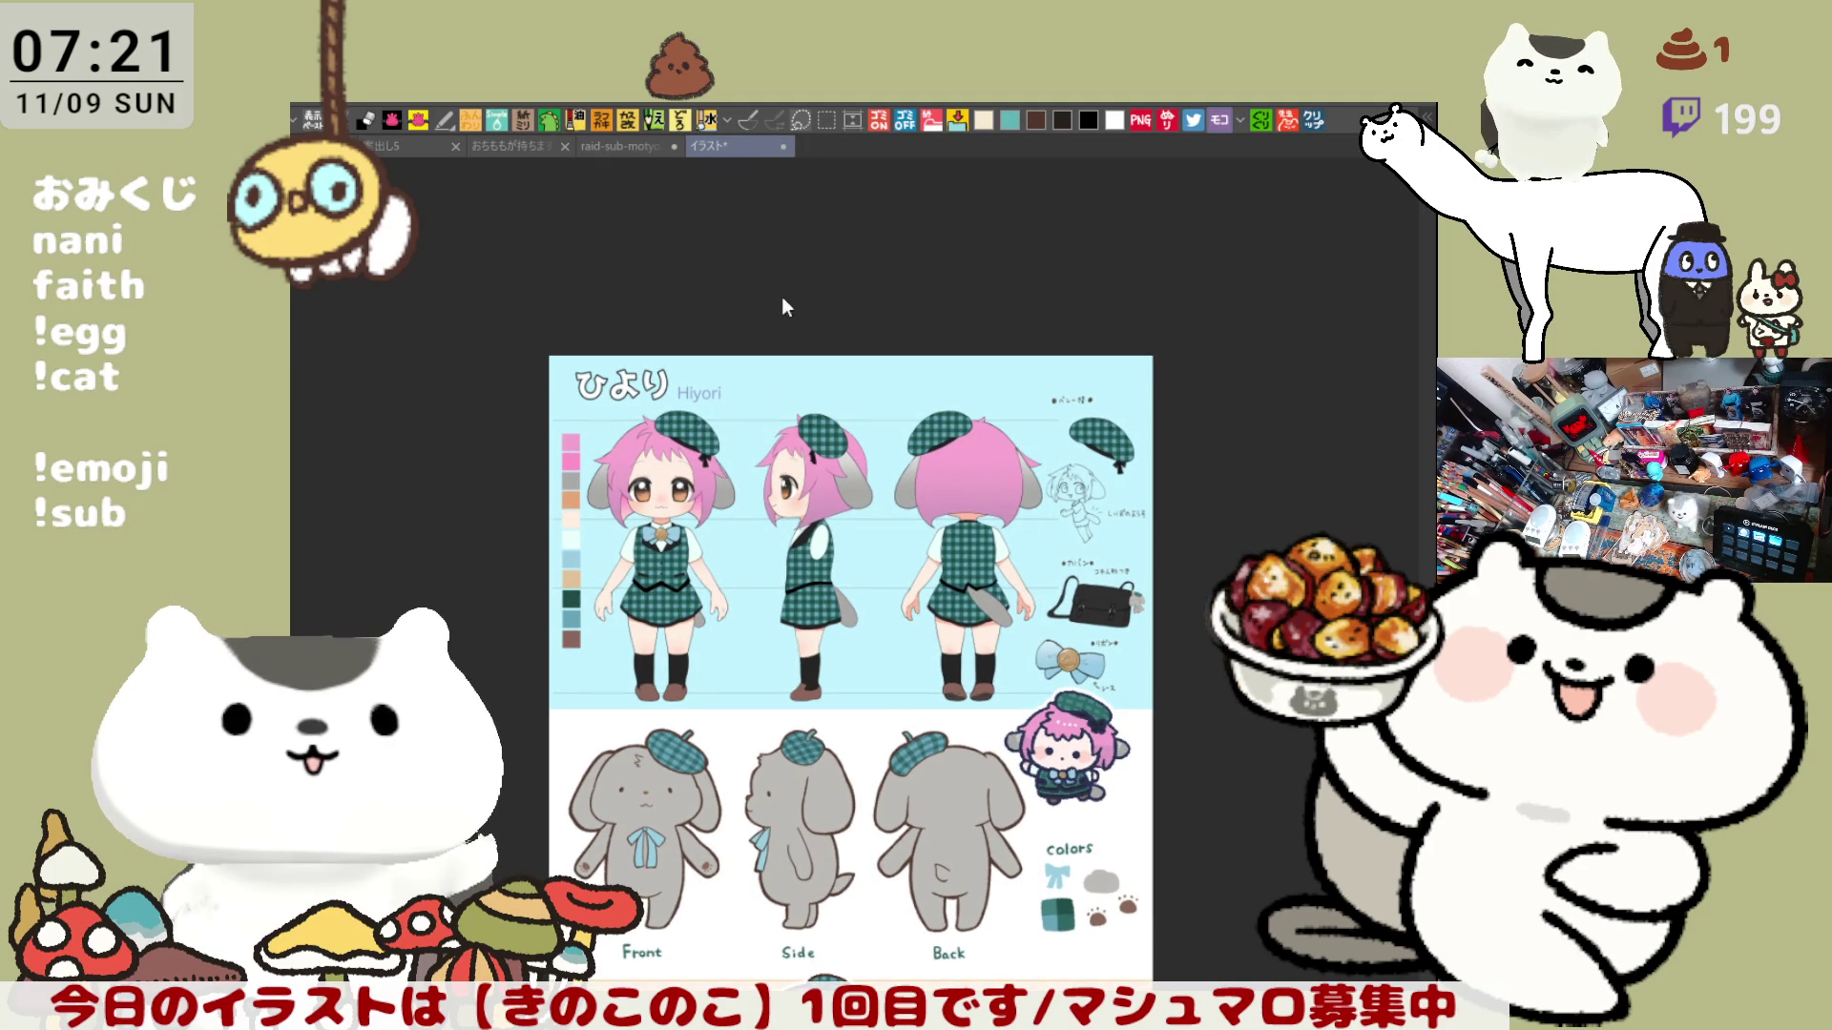
key("ctrl+shift+Tab")
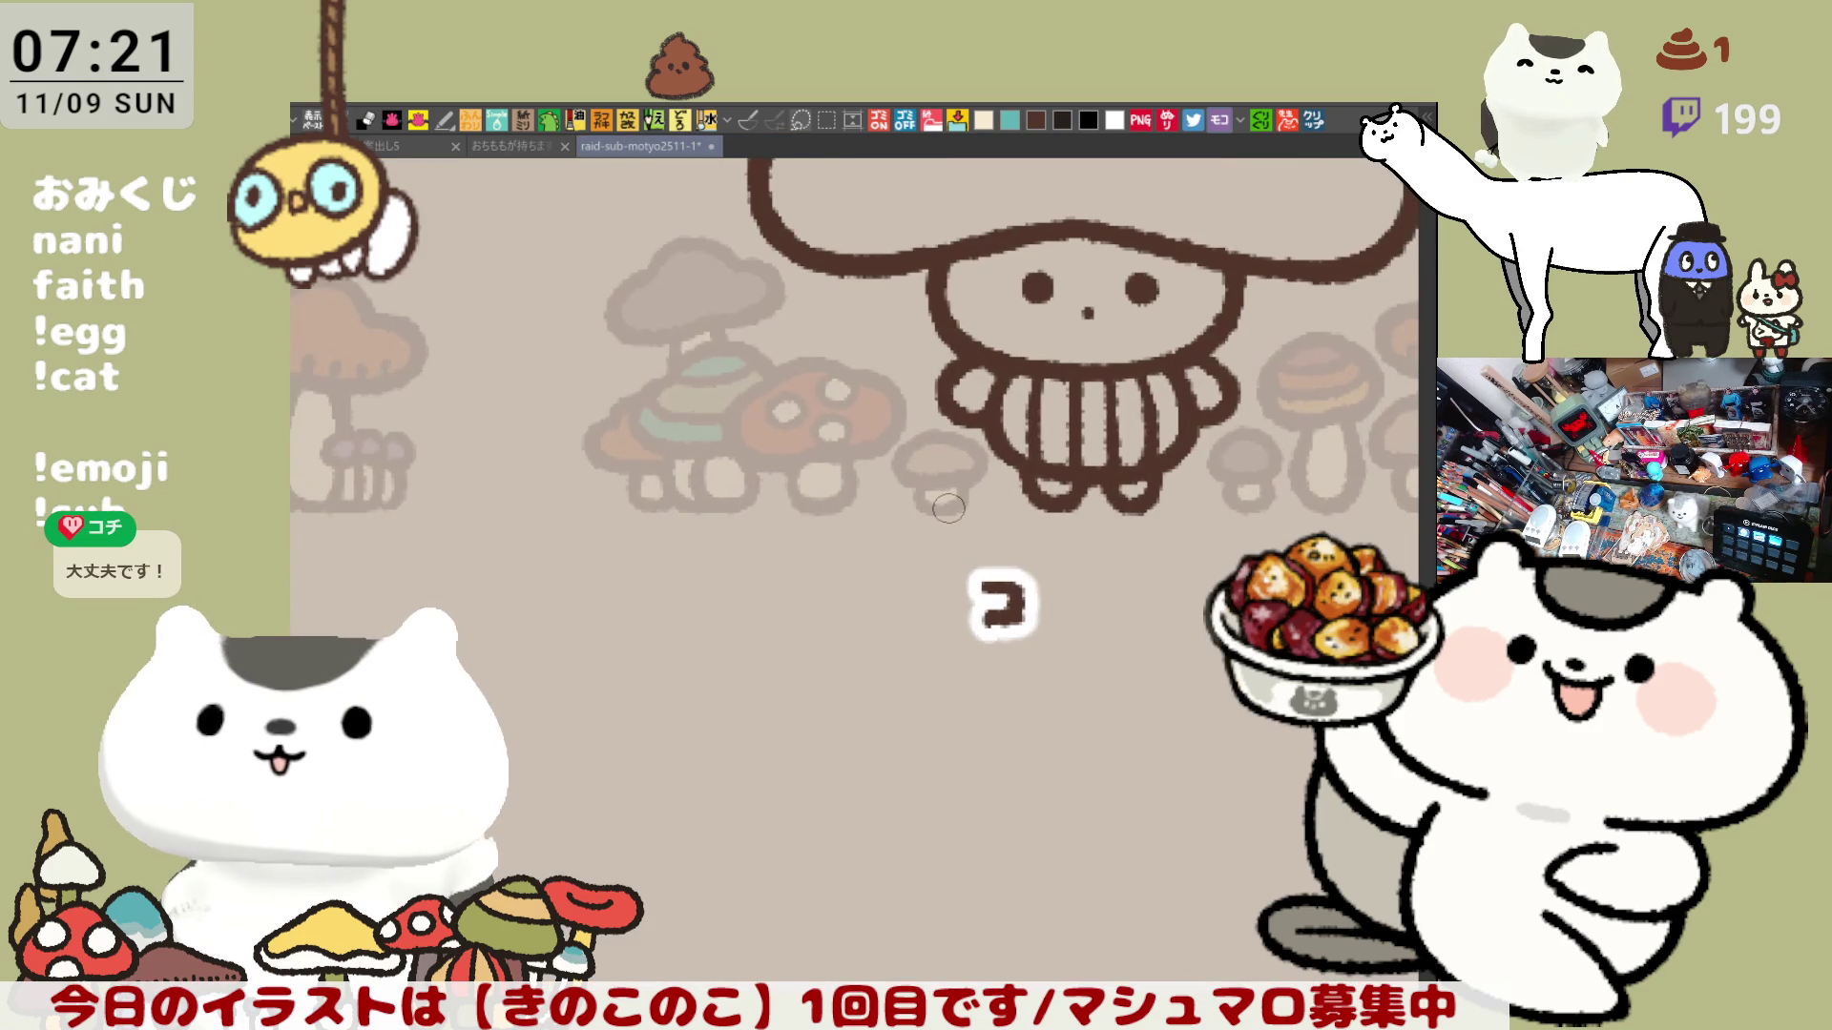